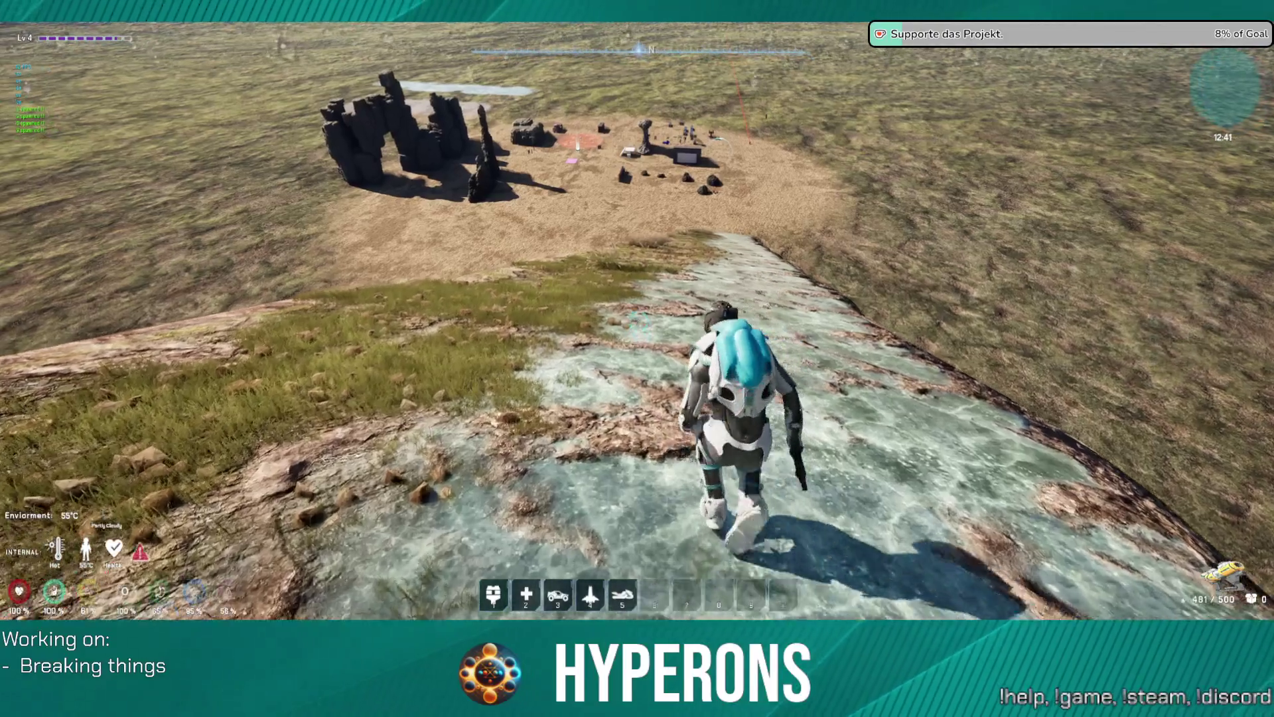
Crouch-walk down the icy slope, then run across the desert to the dark building and rock pillars.
key(c)
key(w)
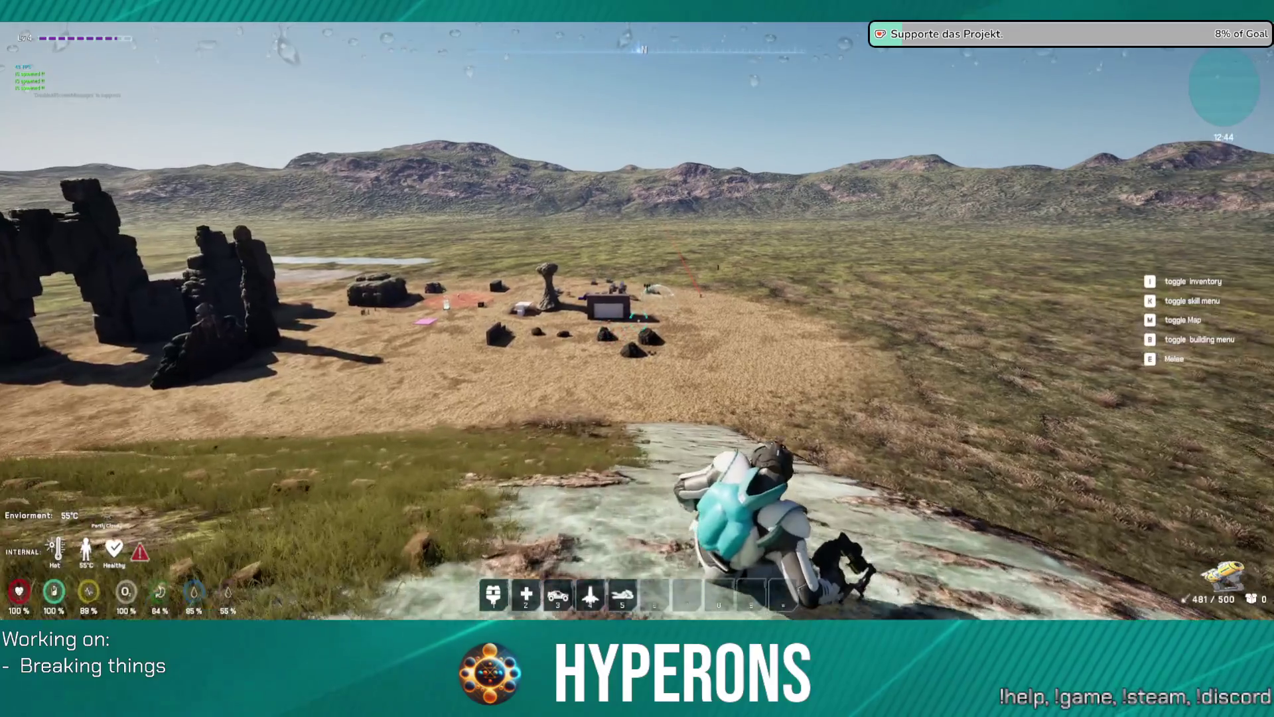
key(w)
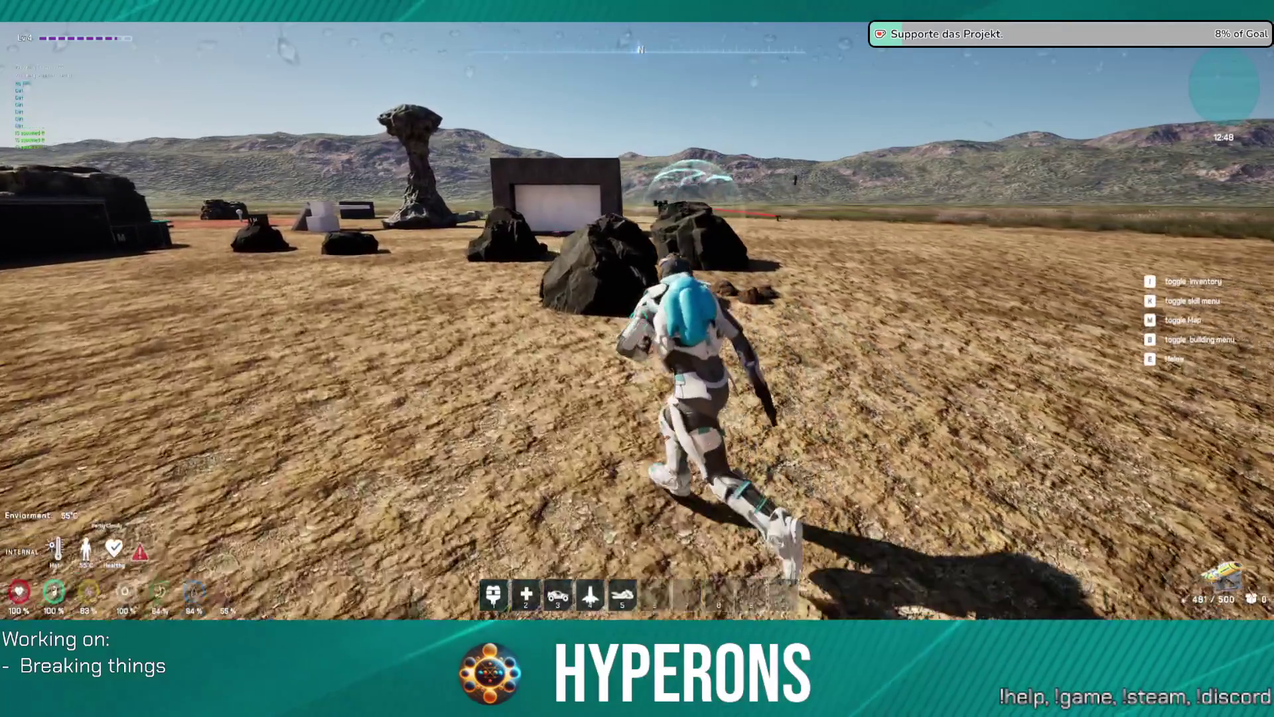
key(w)
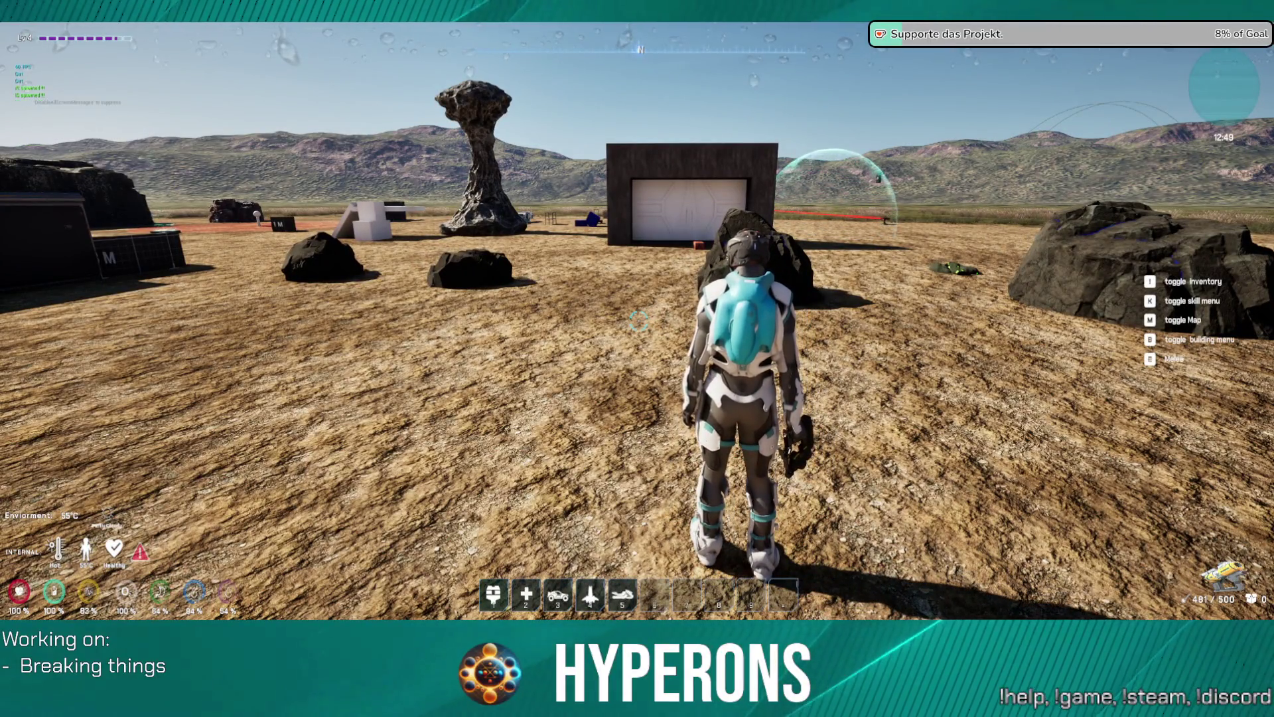
key(w)
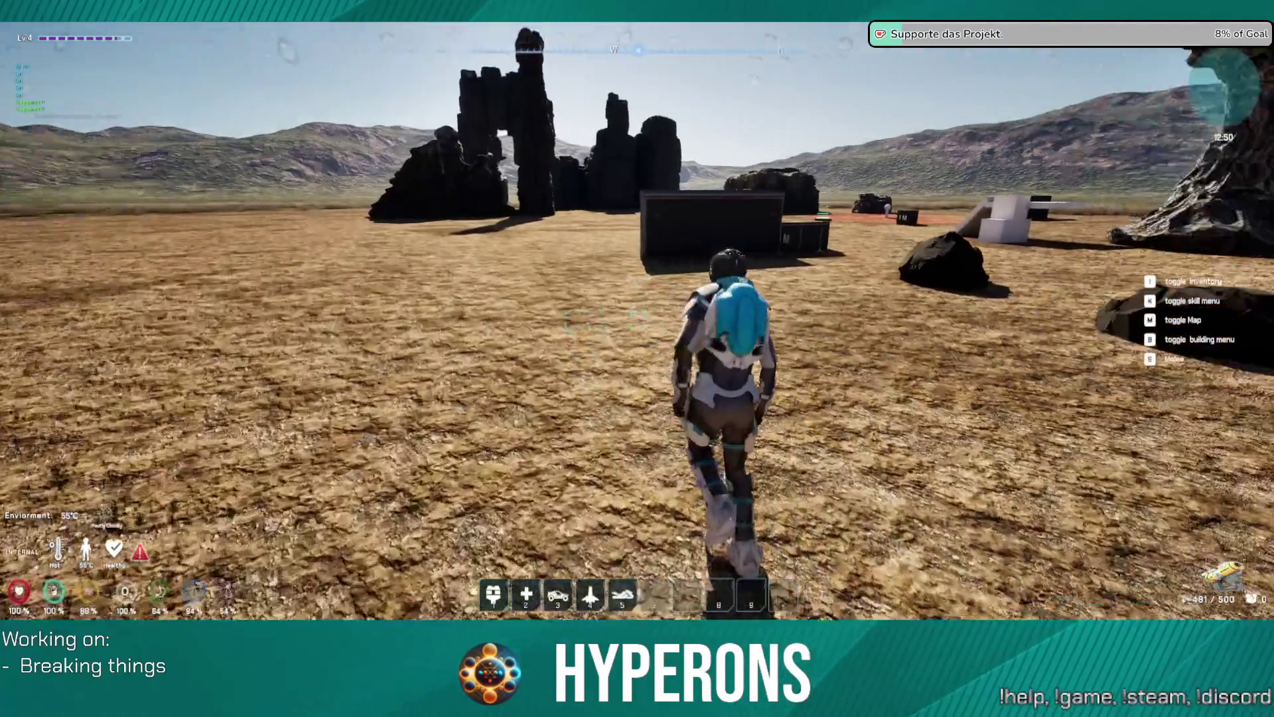
key(w)
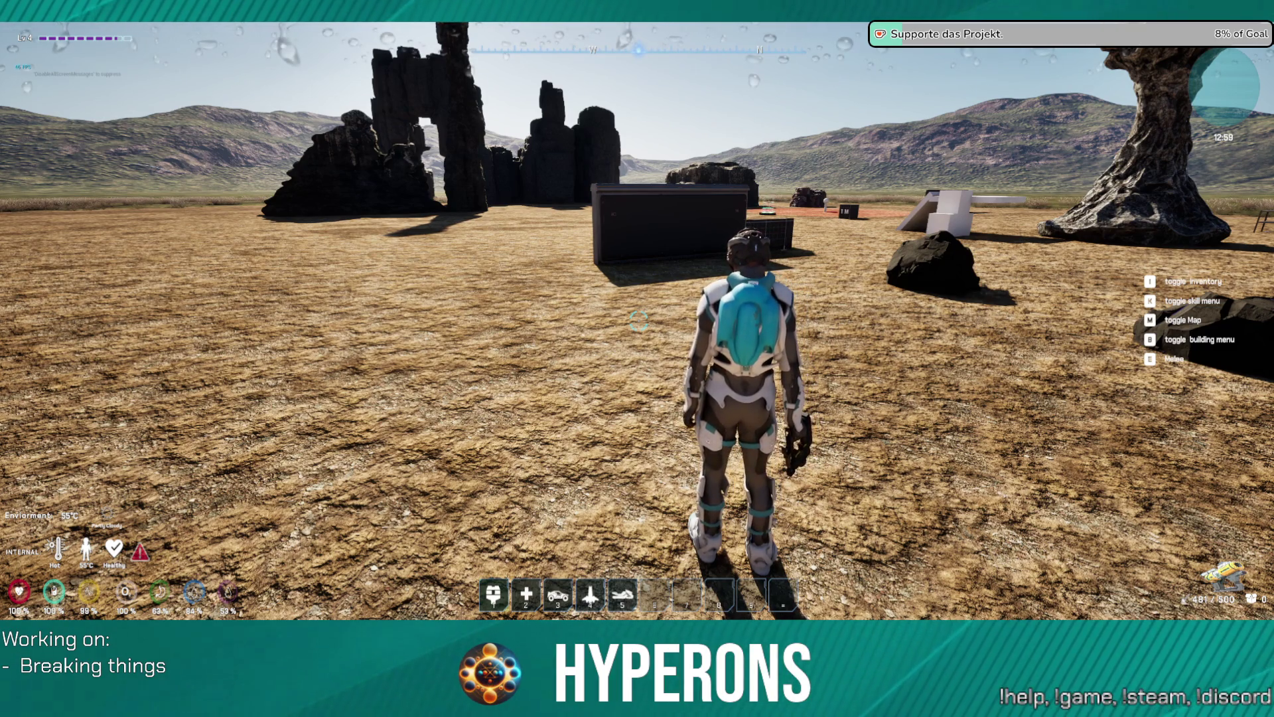
Run to the ore rock near the garage and break it with the mining laser.
mouse_move(637, 321)
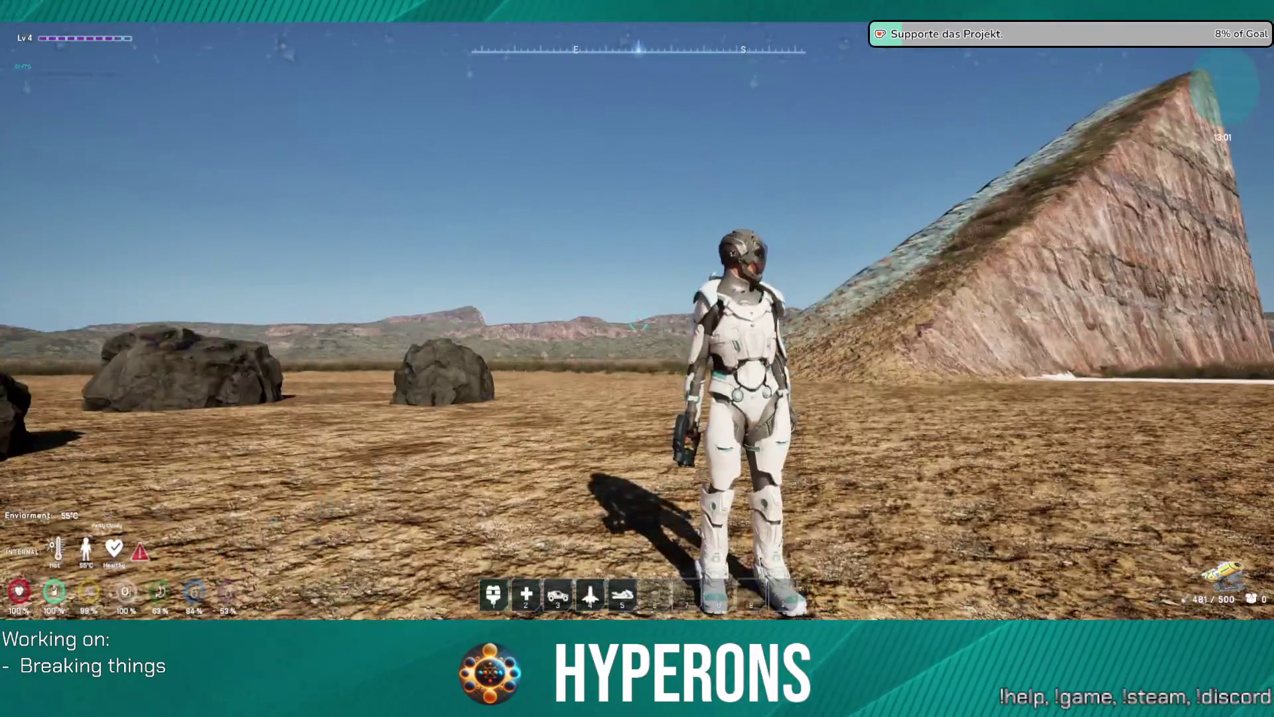
key(w)
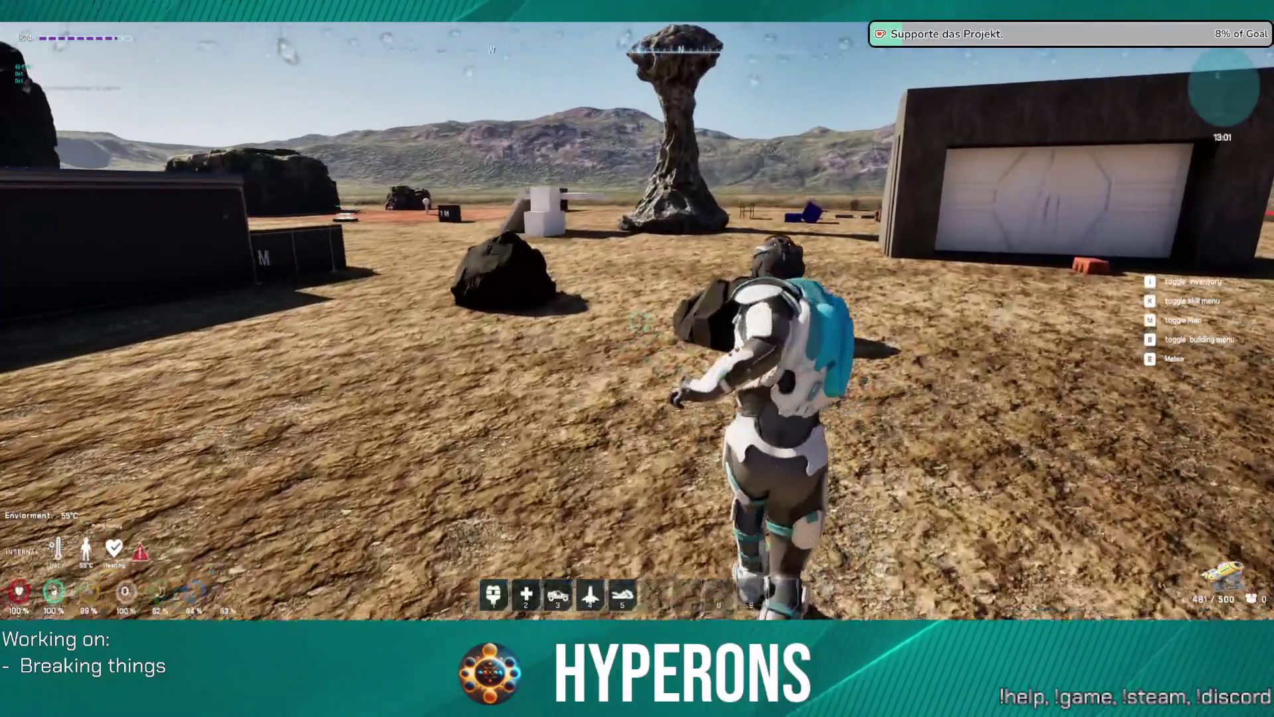
click(637, 321)
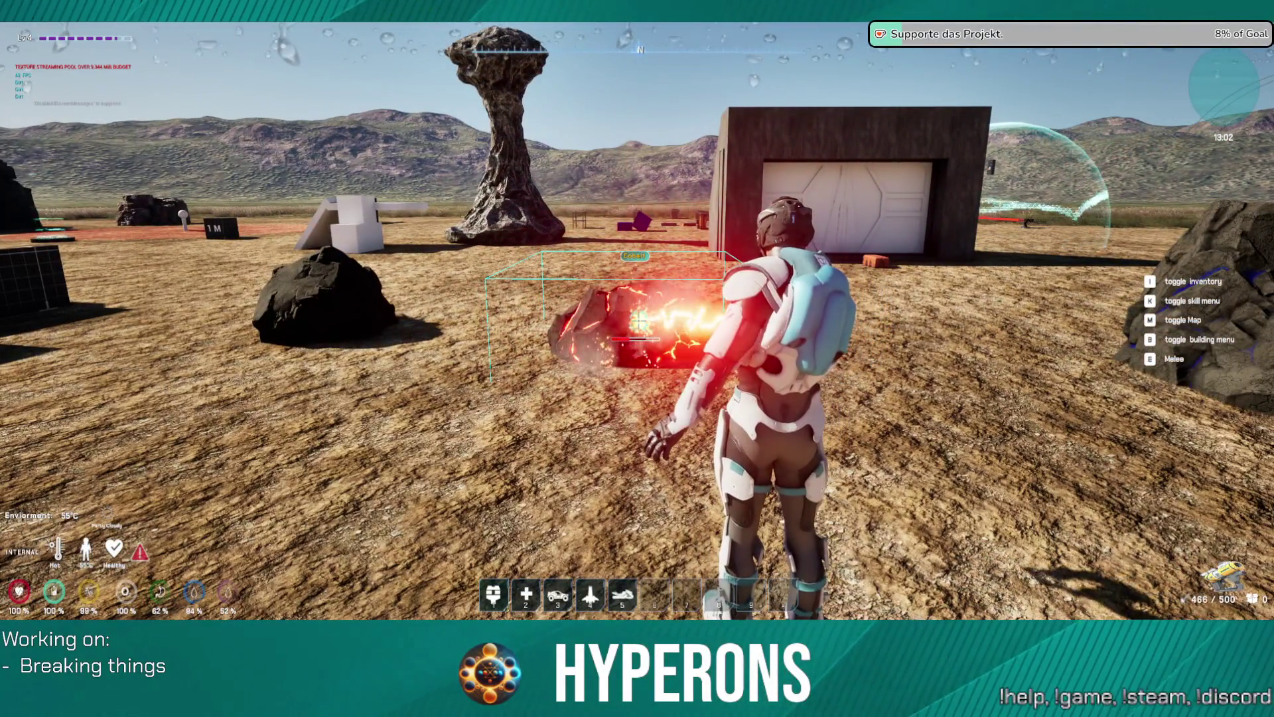
Pick up the dropped Cobalt Ore, then head for the next ore rock.
mouse_move(637, 321)
key(w)
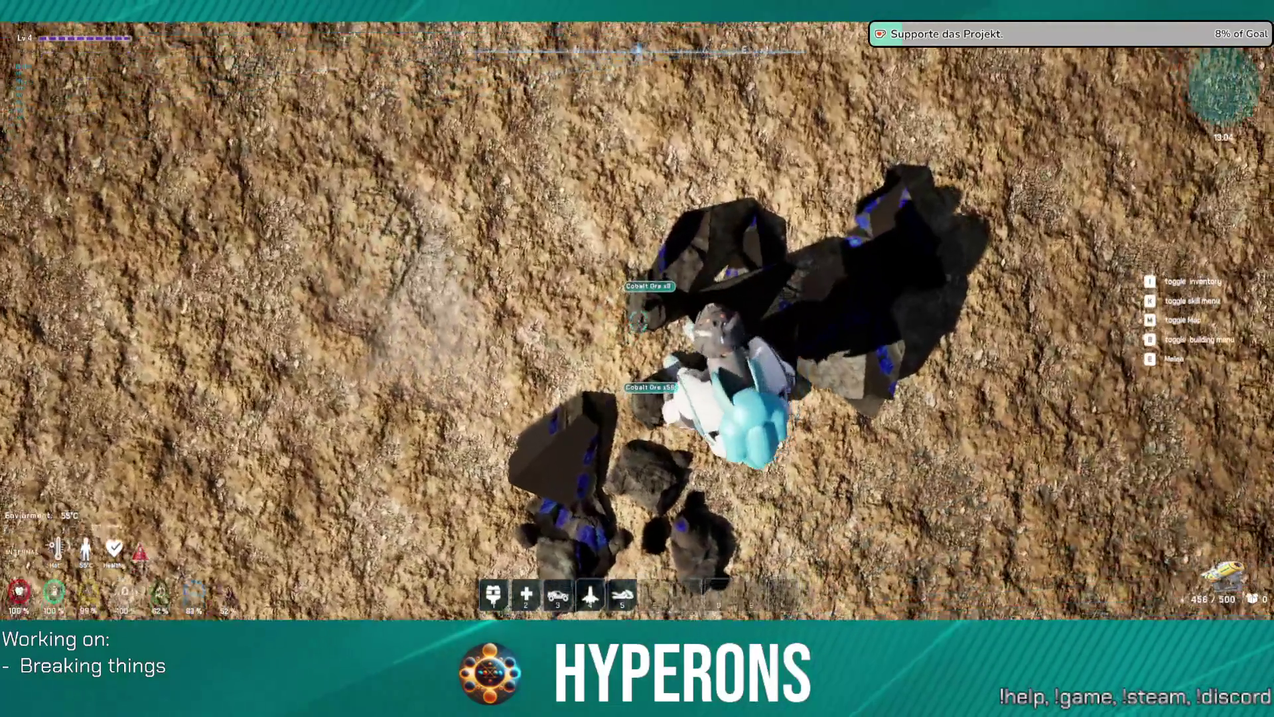
key(f)
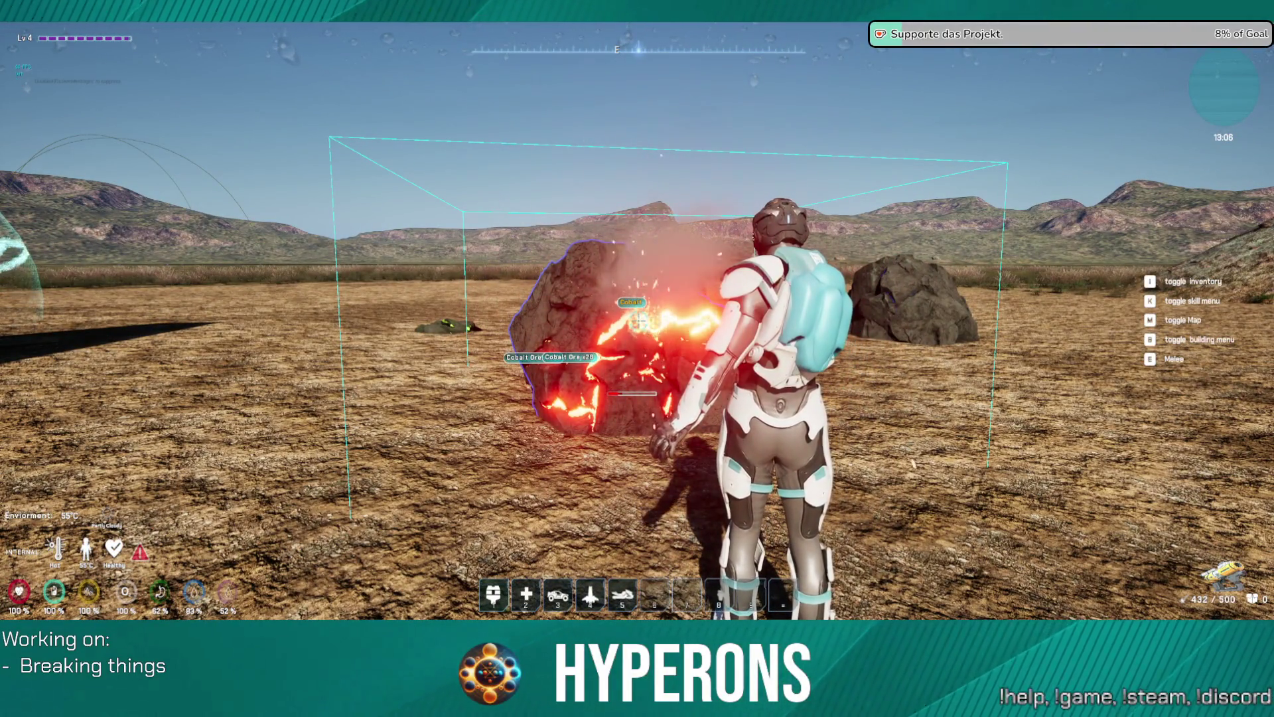
key(w)
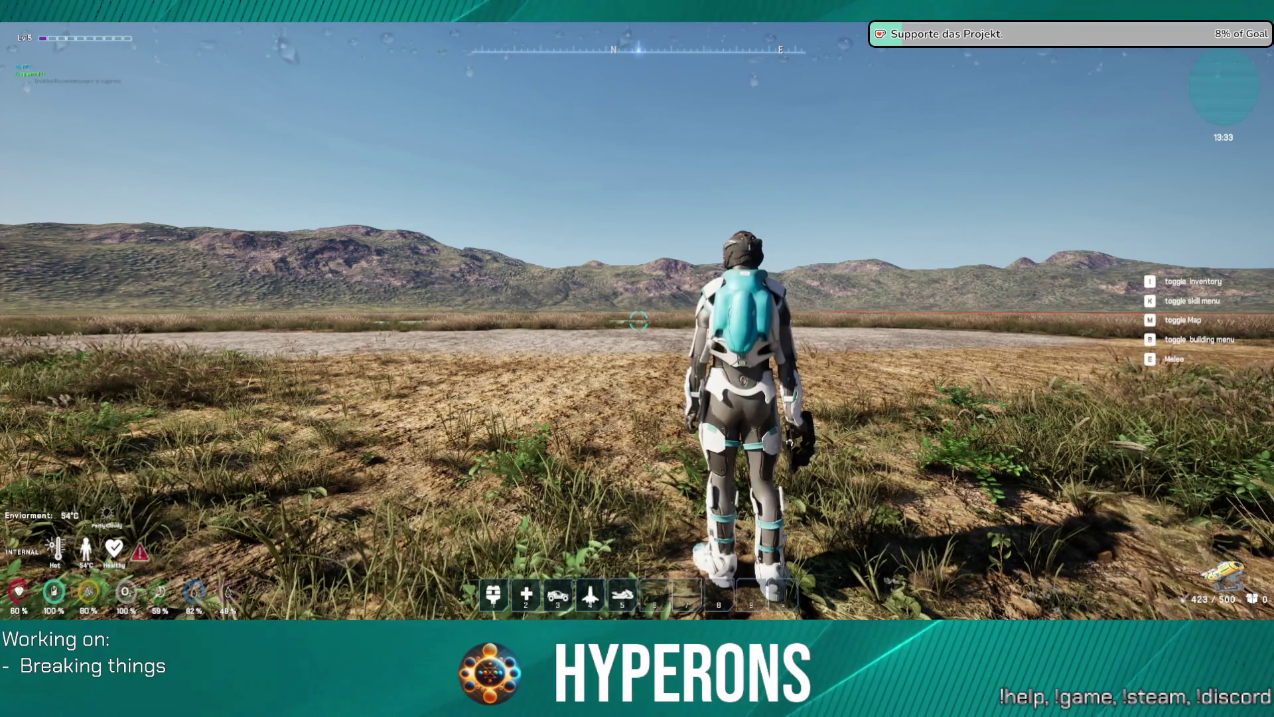
Run across the dry grassland, then turn back to the machines and workbench at the base.
key(w)
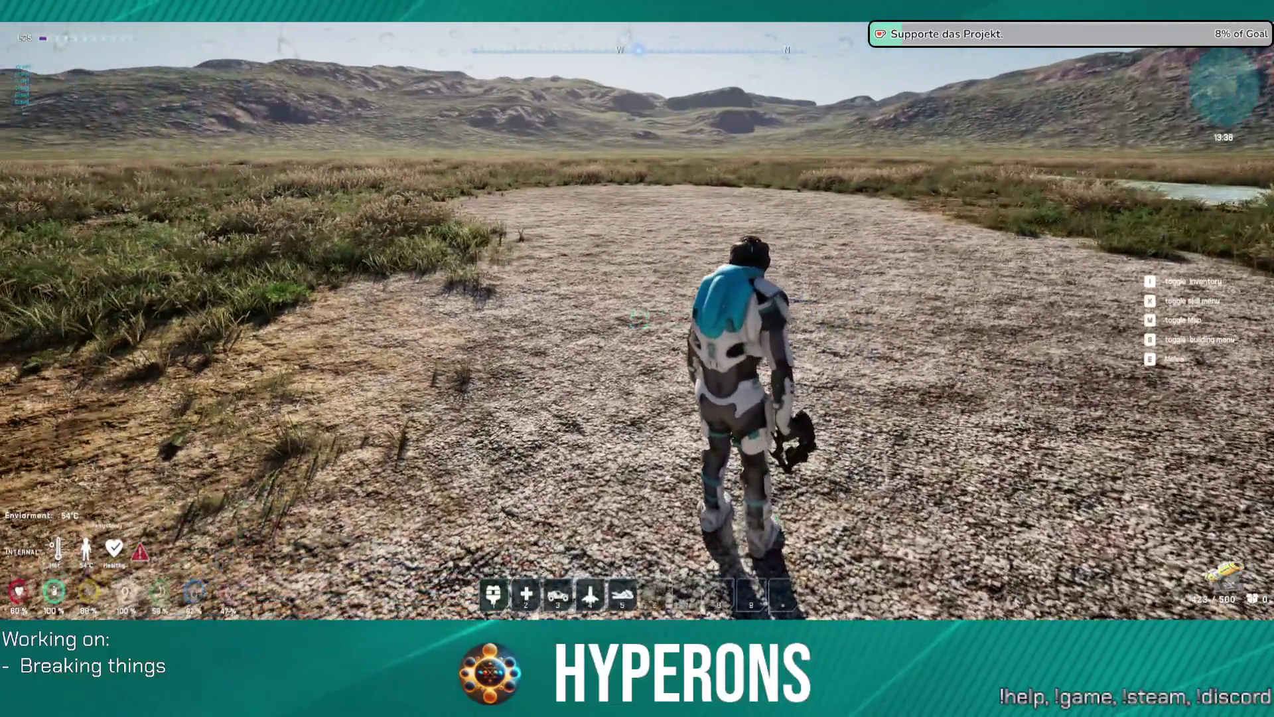
key(s)
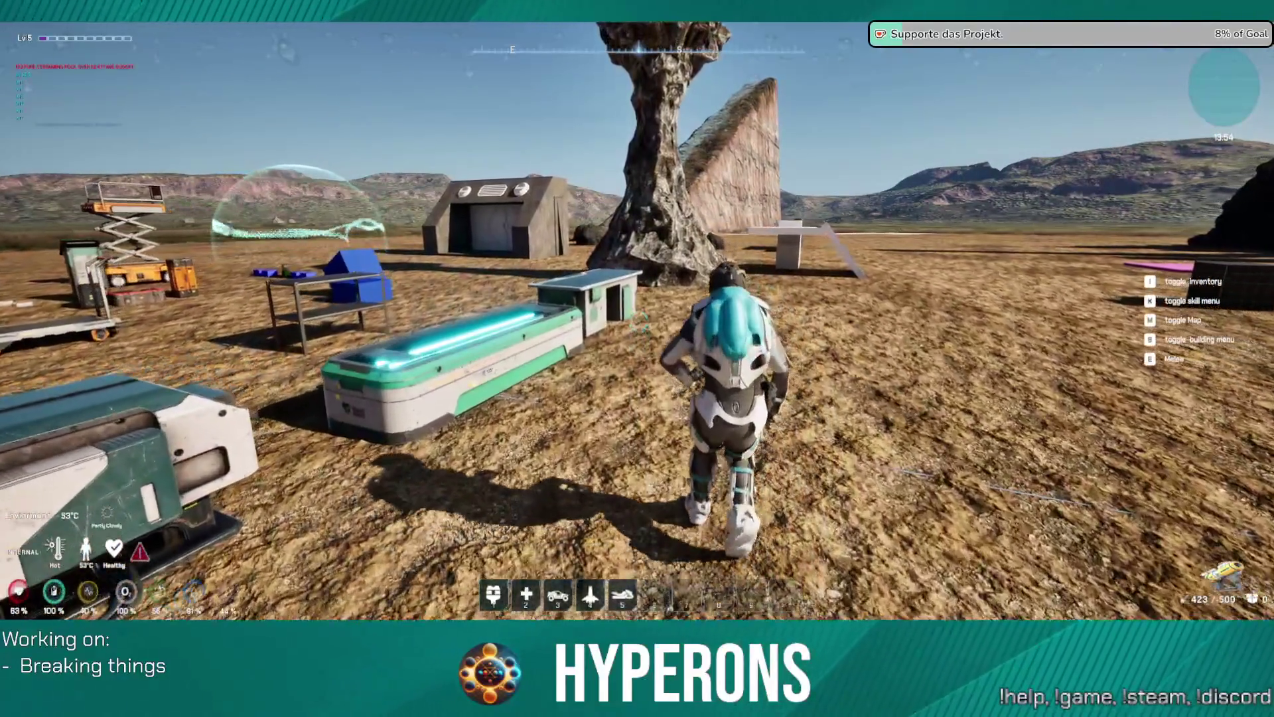
Break the cobalt ore rocks near the garage with jumps, laser fire and melee strikes.
key(space)
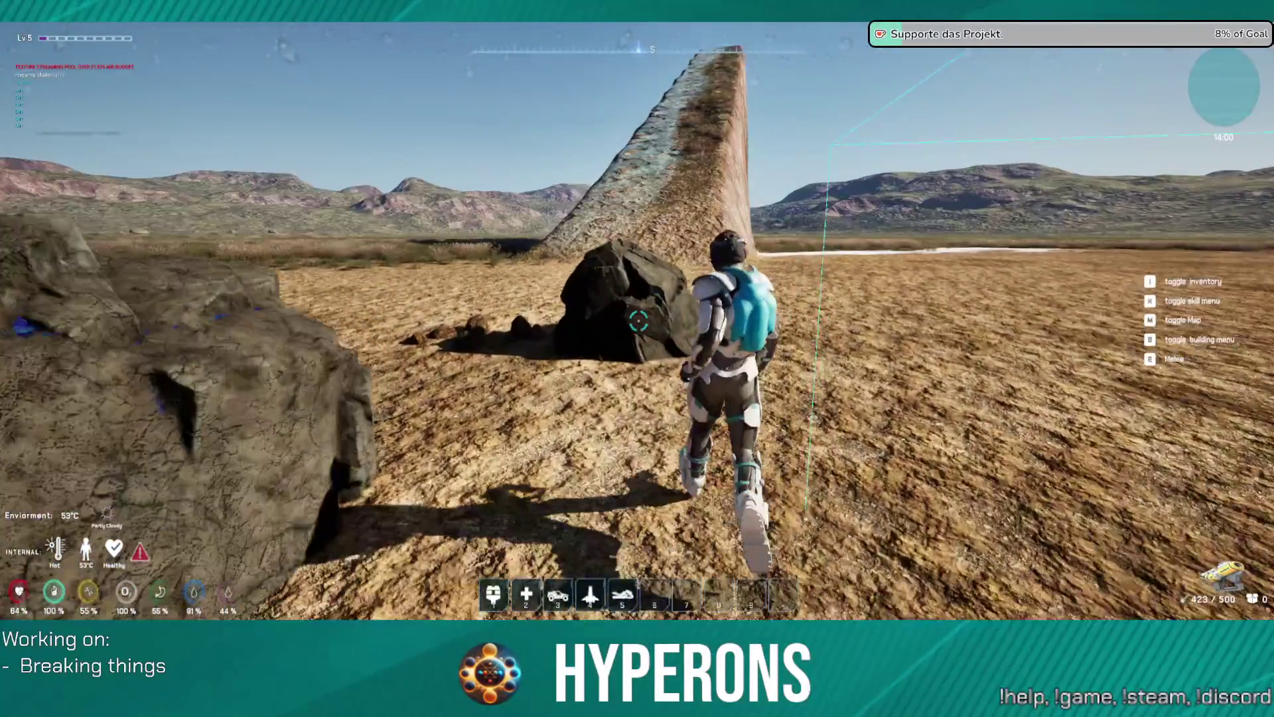
click(639, 321)
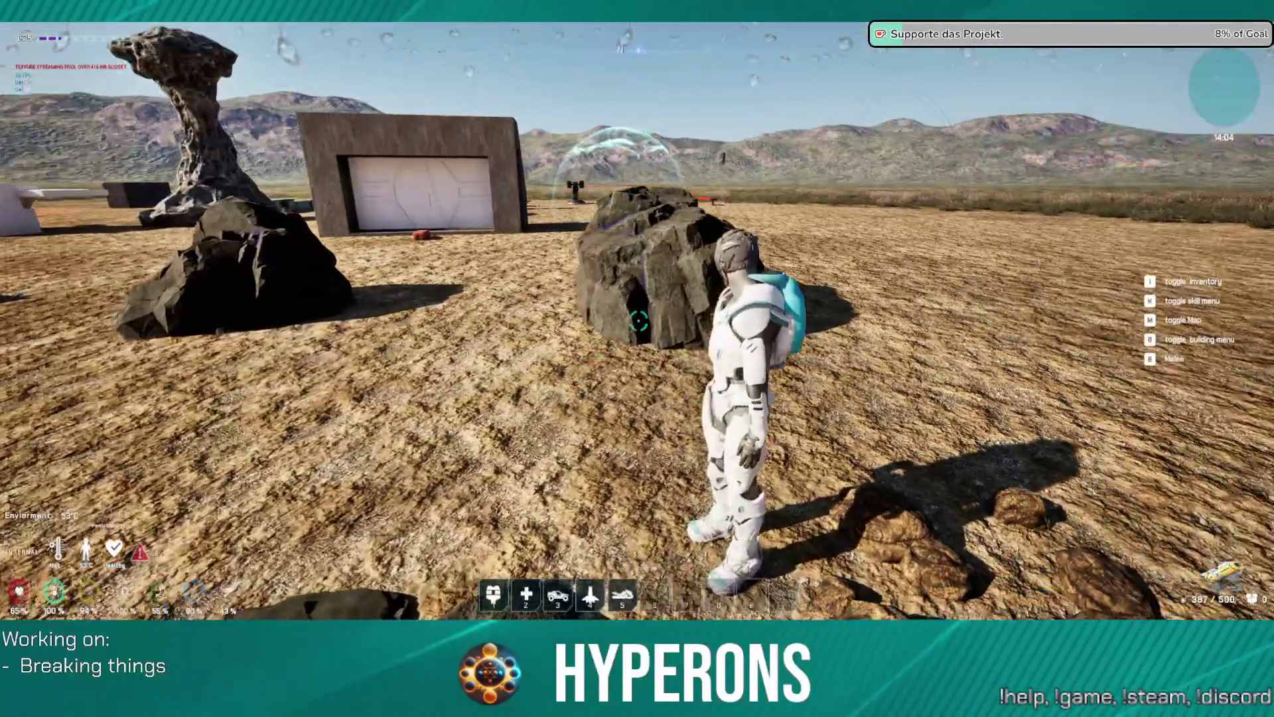
key(e)
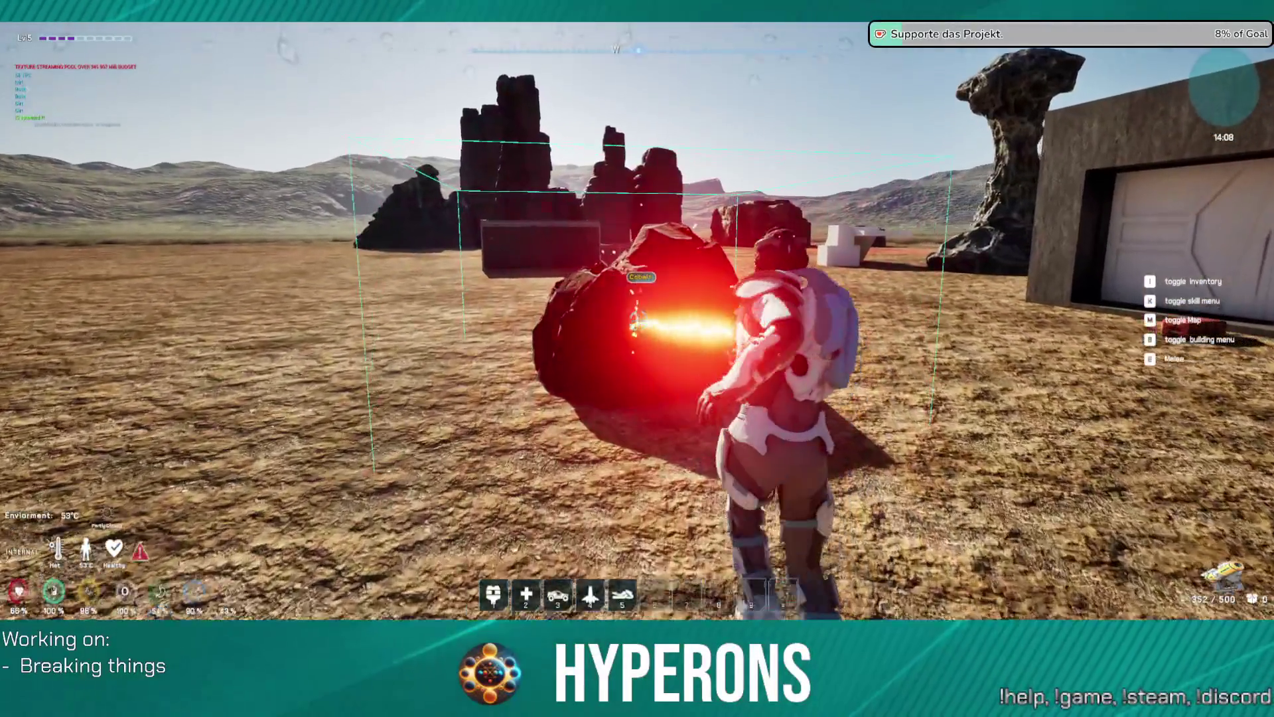
drag(637, 324, 639, 322)
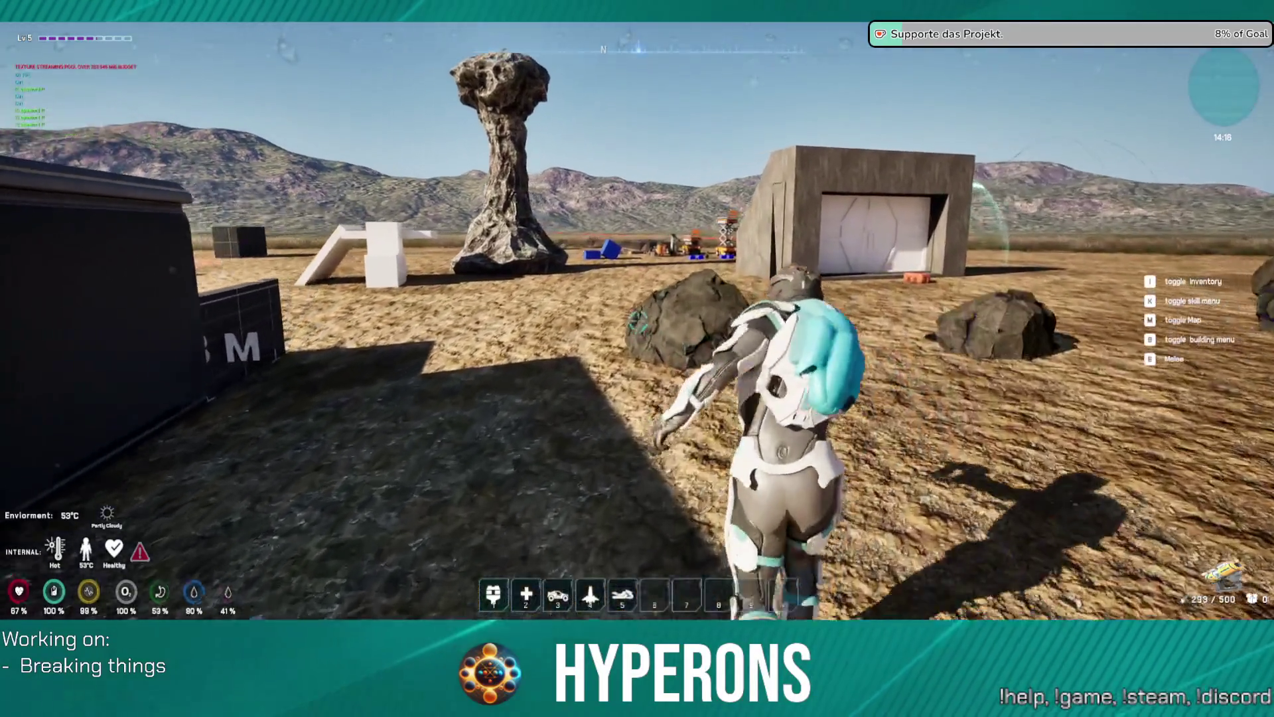
key(w)
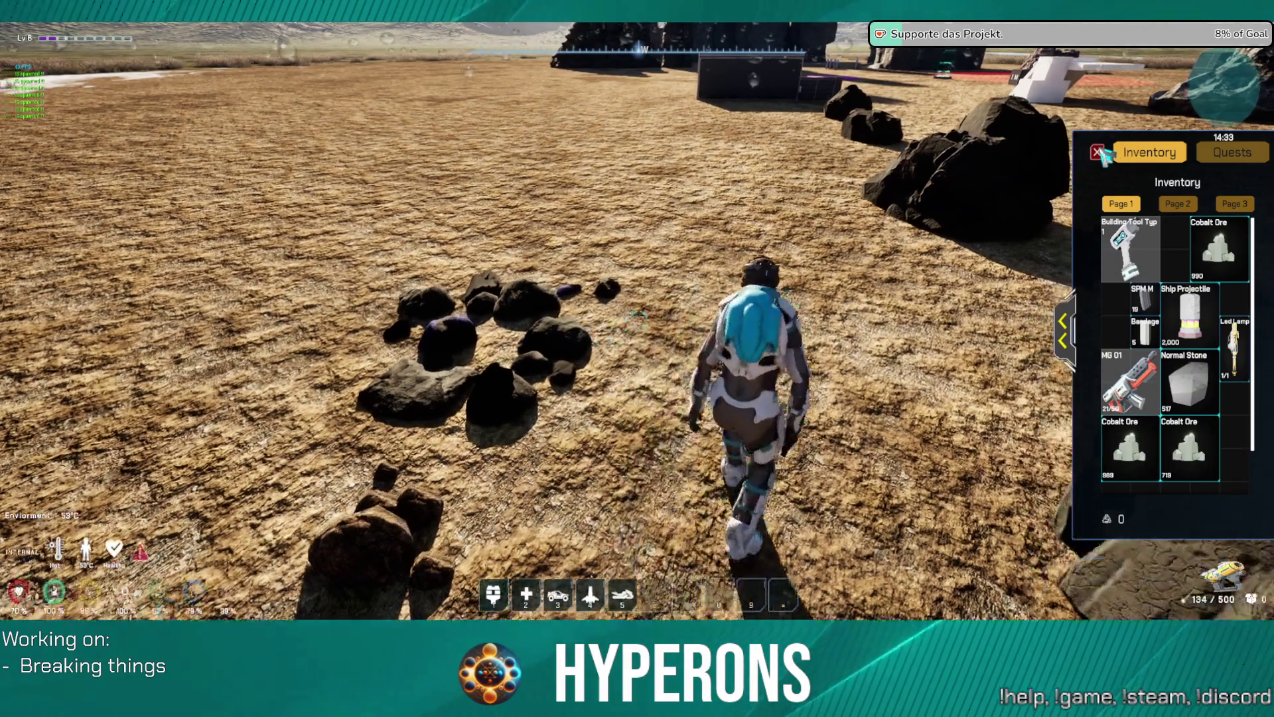
Close the inventory showing Cobalt Ore and Normal Stone, and turn toward the rock spires.
click(1102, 155)
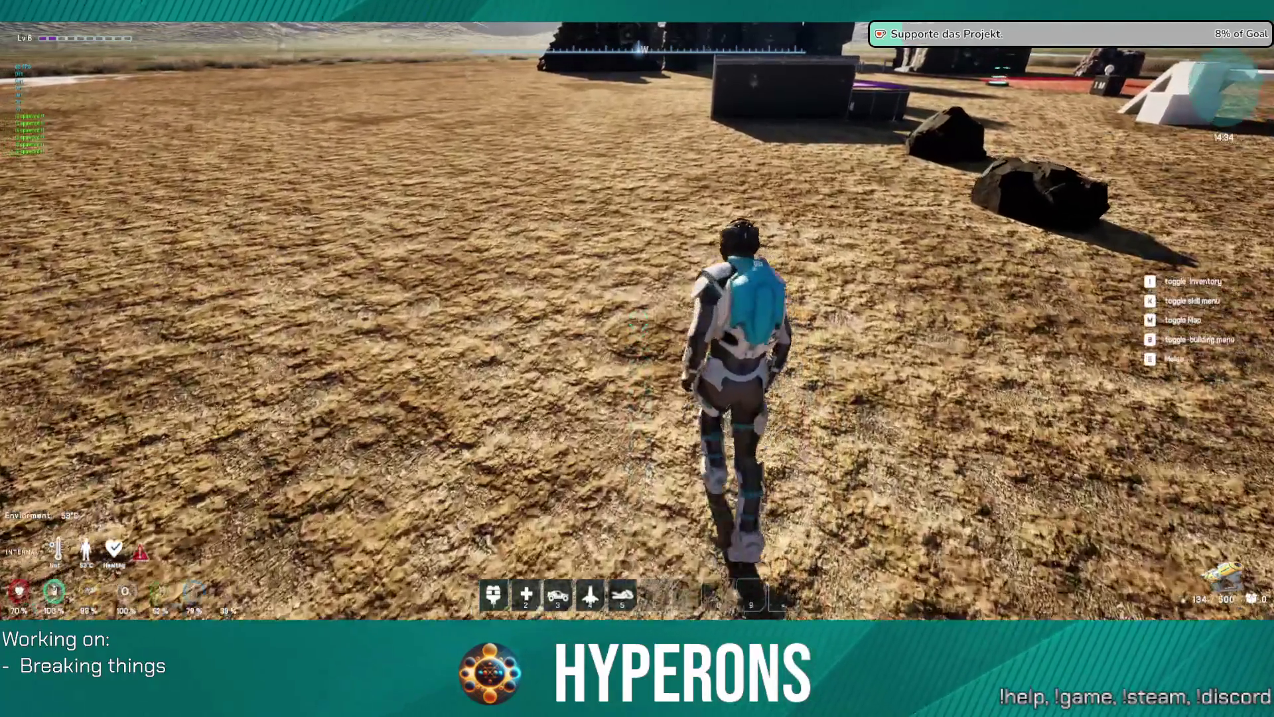
key(s)
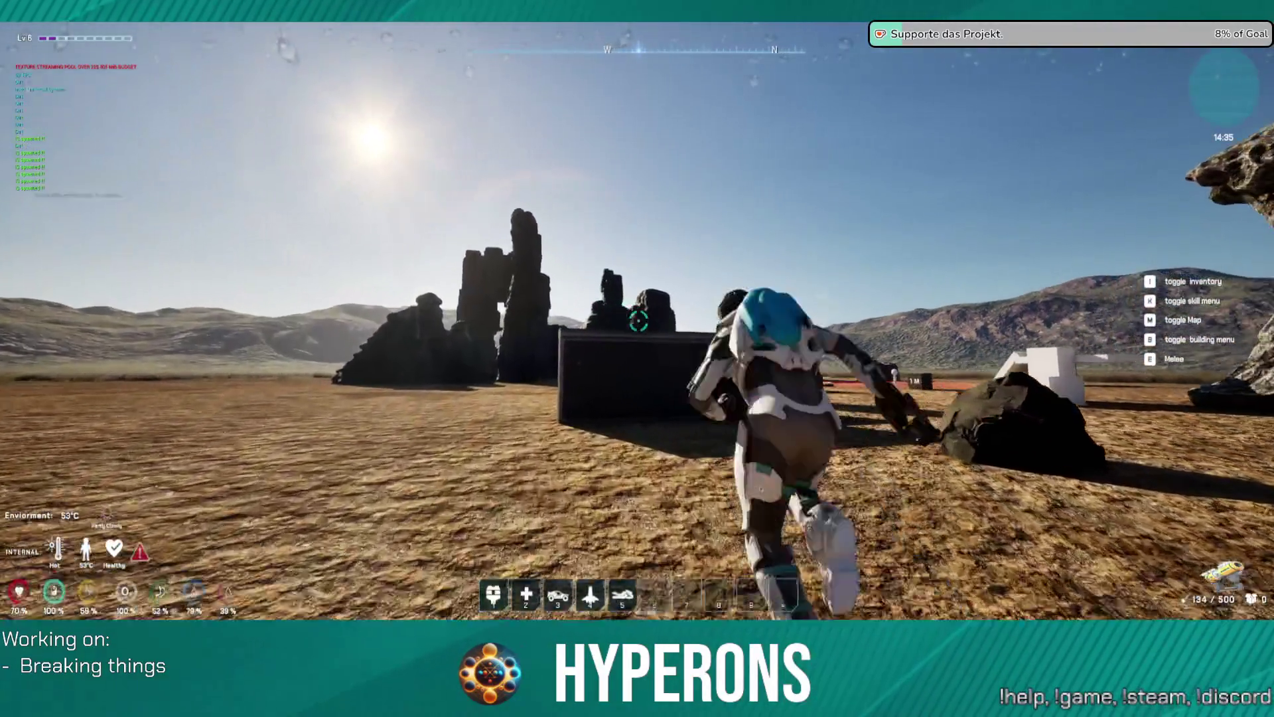
Run from the purple pad across the grassy patch onto the red zone to the white post.
key(w)
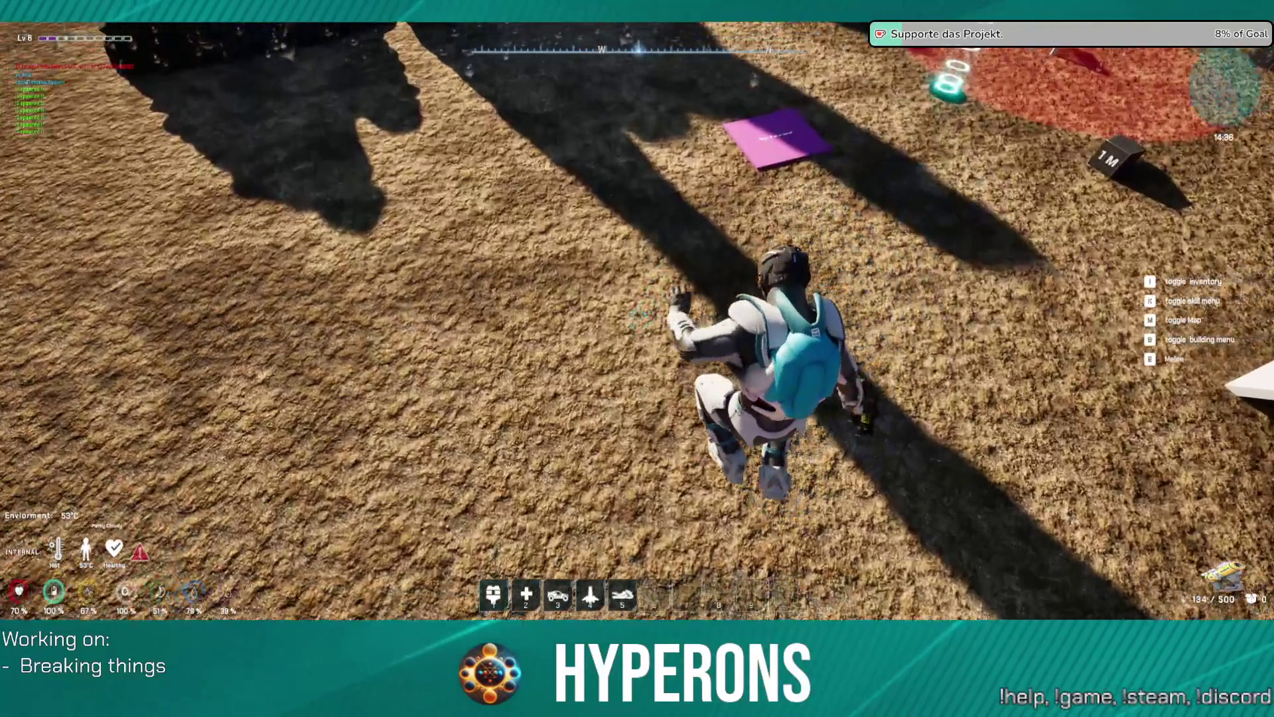
key(w)
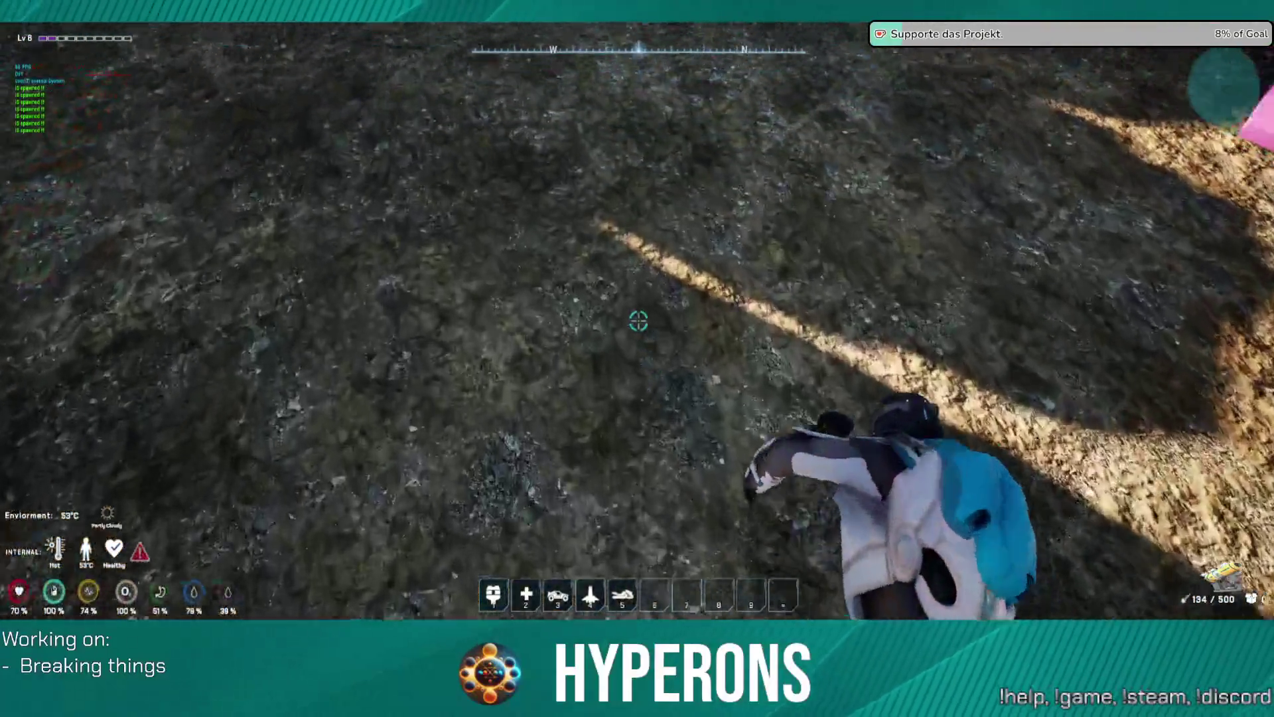
key(w)
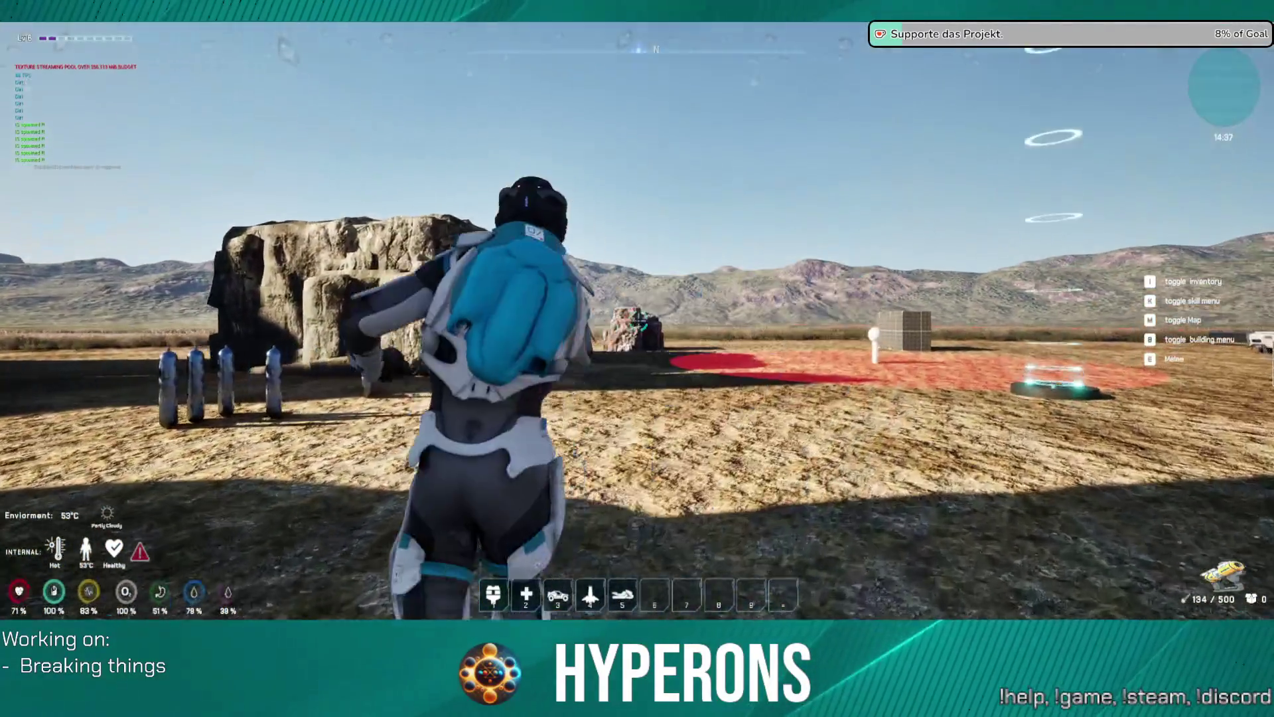
key(w)
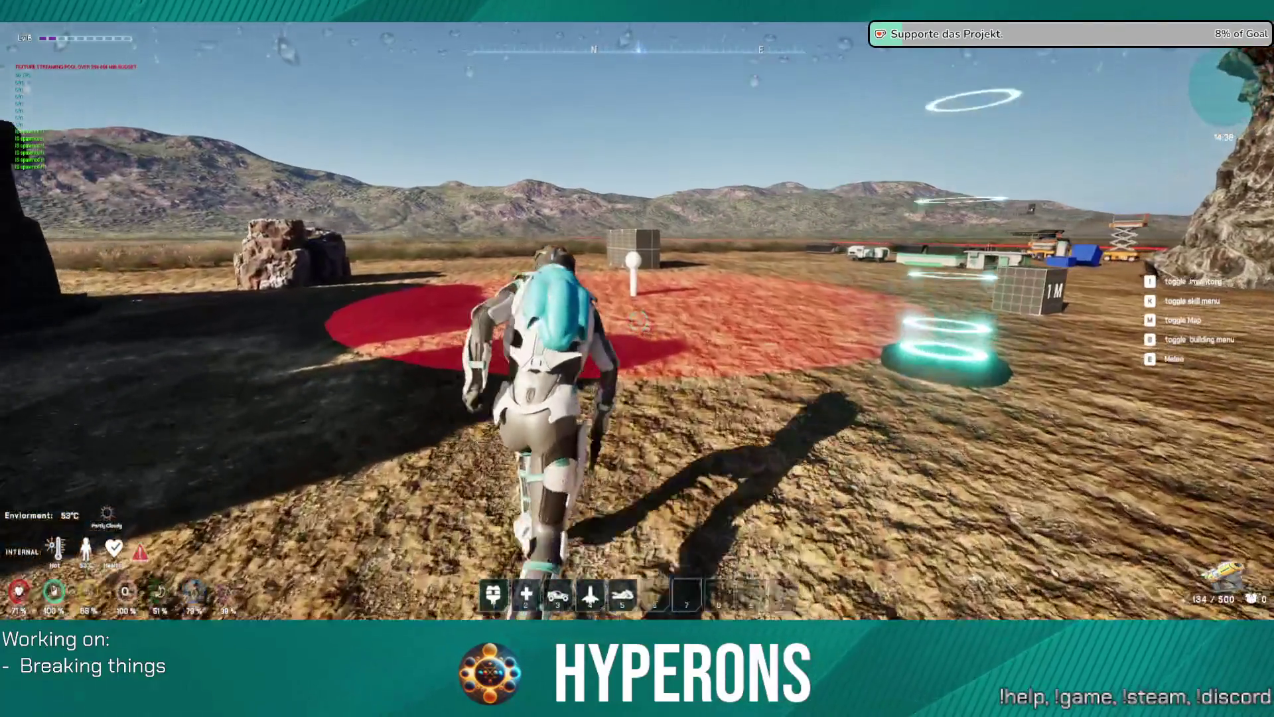
key(w)
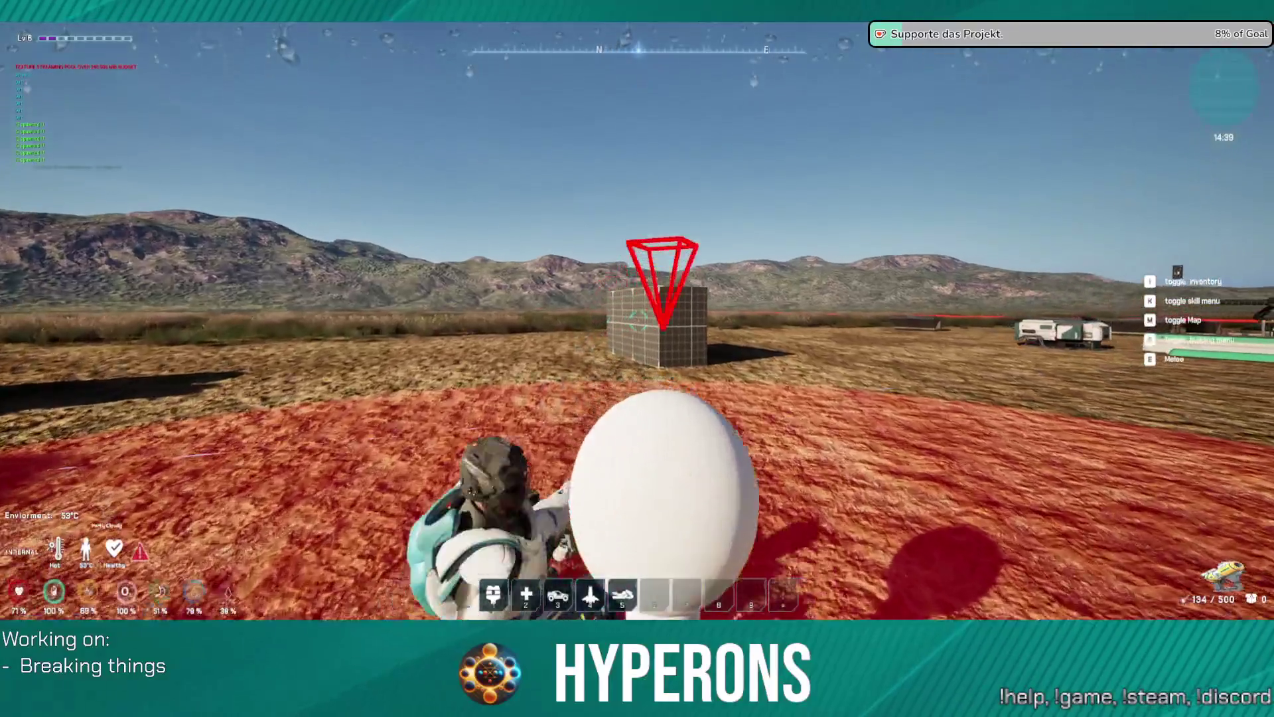
key(w)
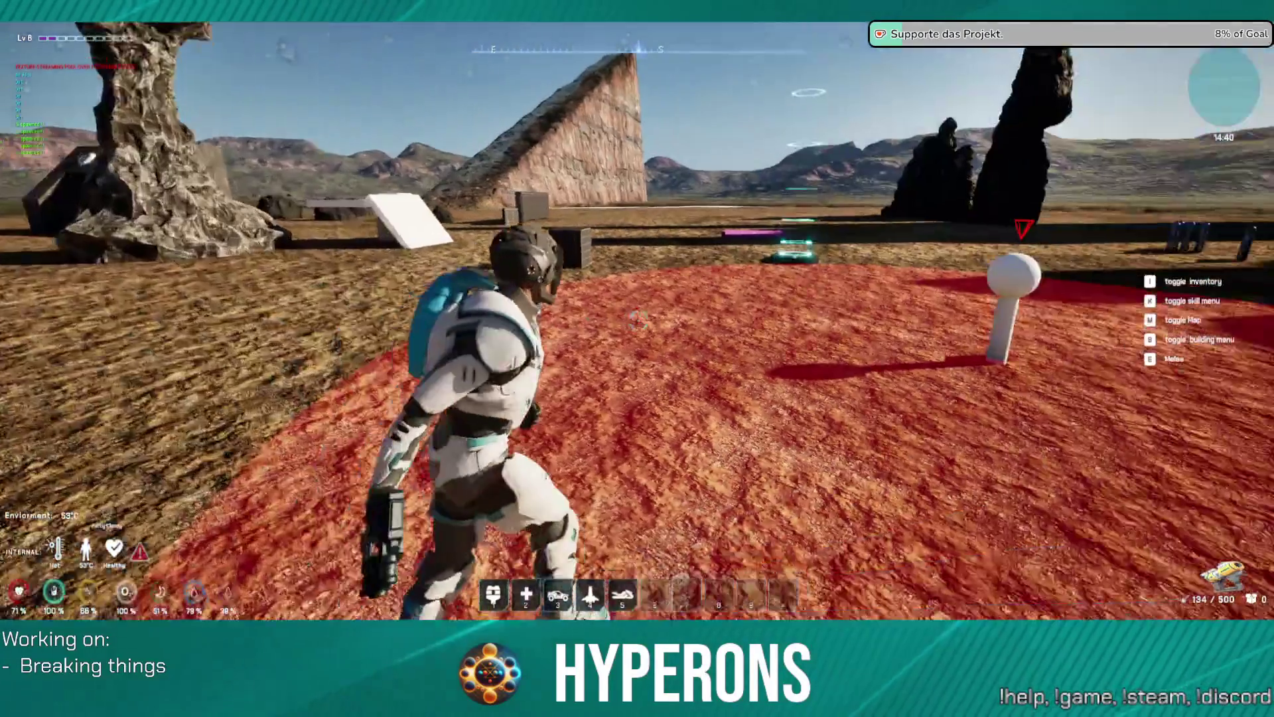
Crouch through the red zone, then run back past the rock pillars toward the grid box and base.
key(s)
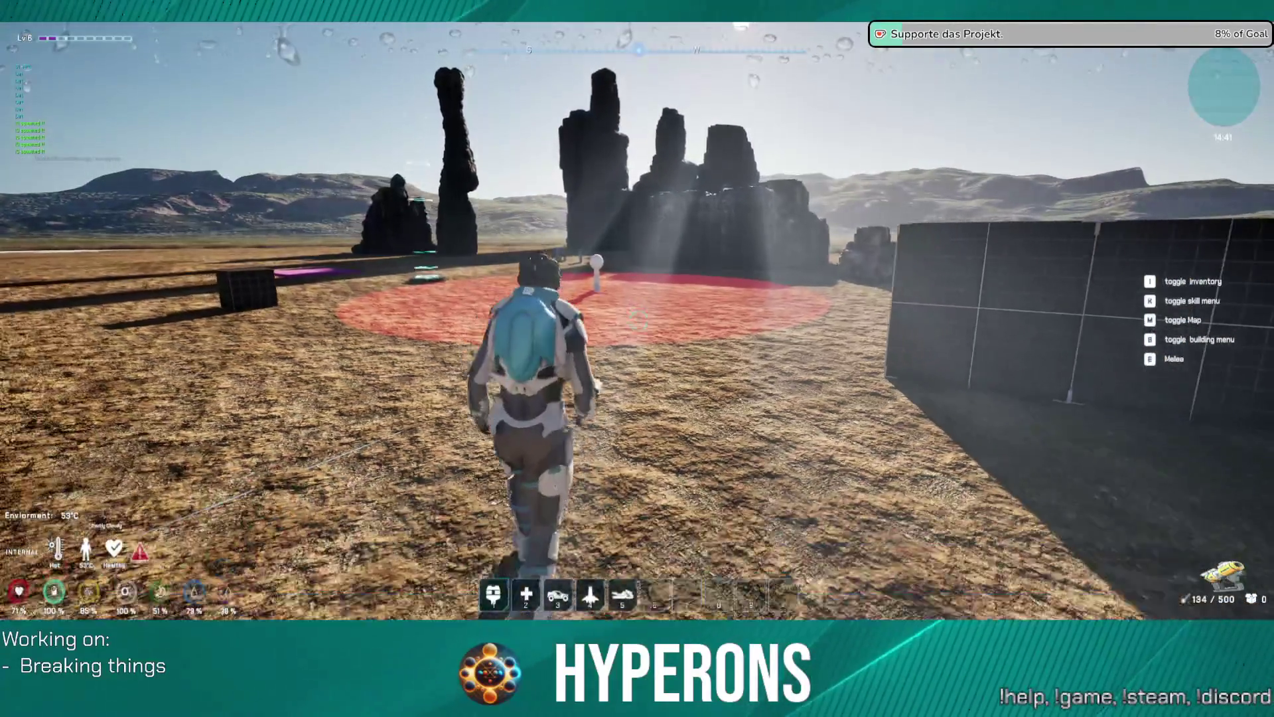
key(w)
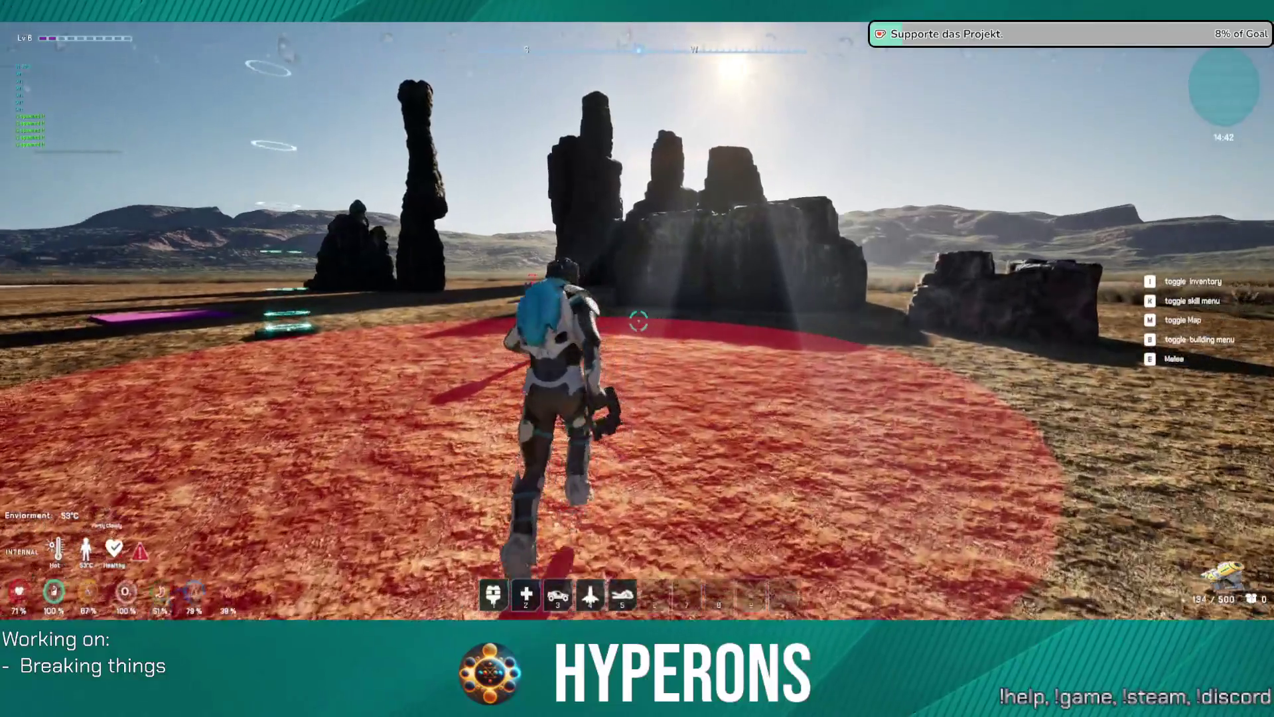
key(c)
key(w)
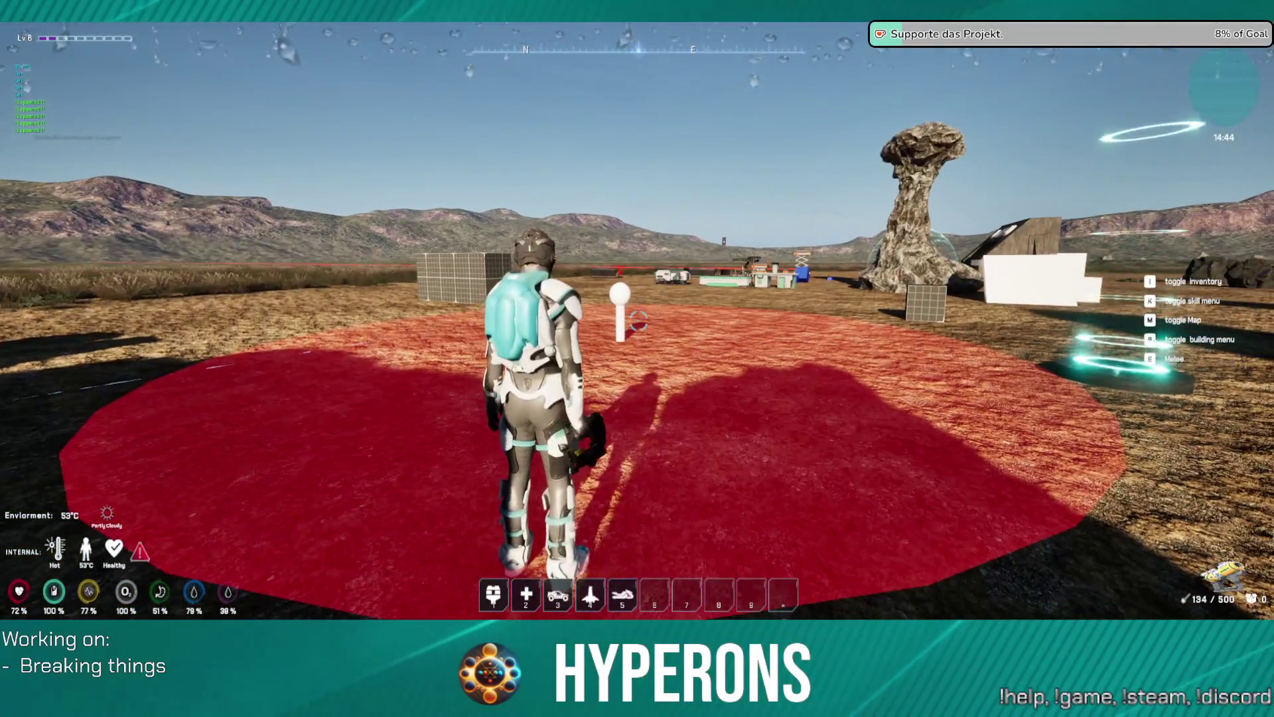
key(w)
key(w)
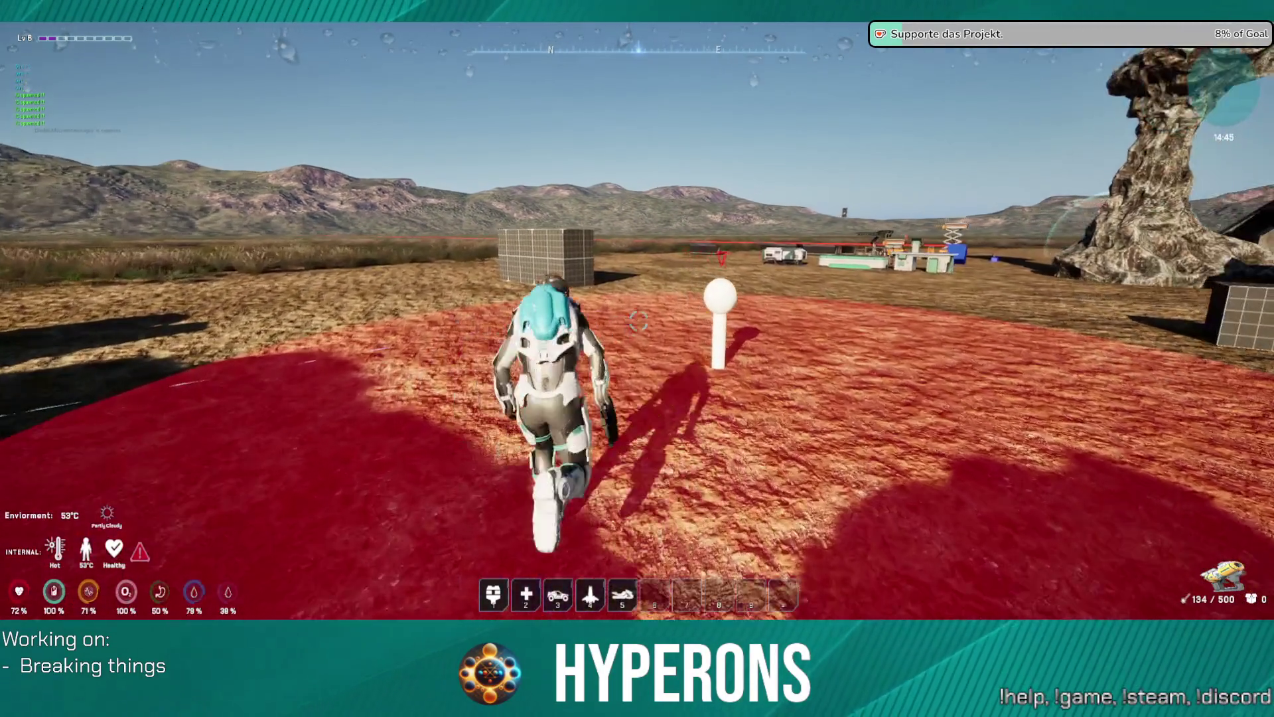
key(w)
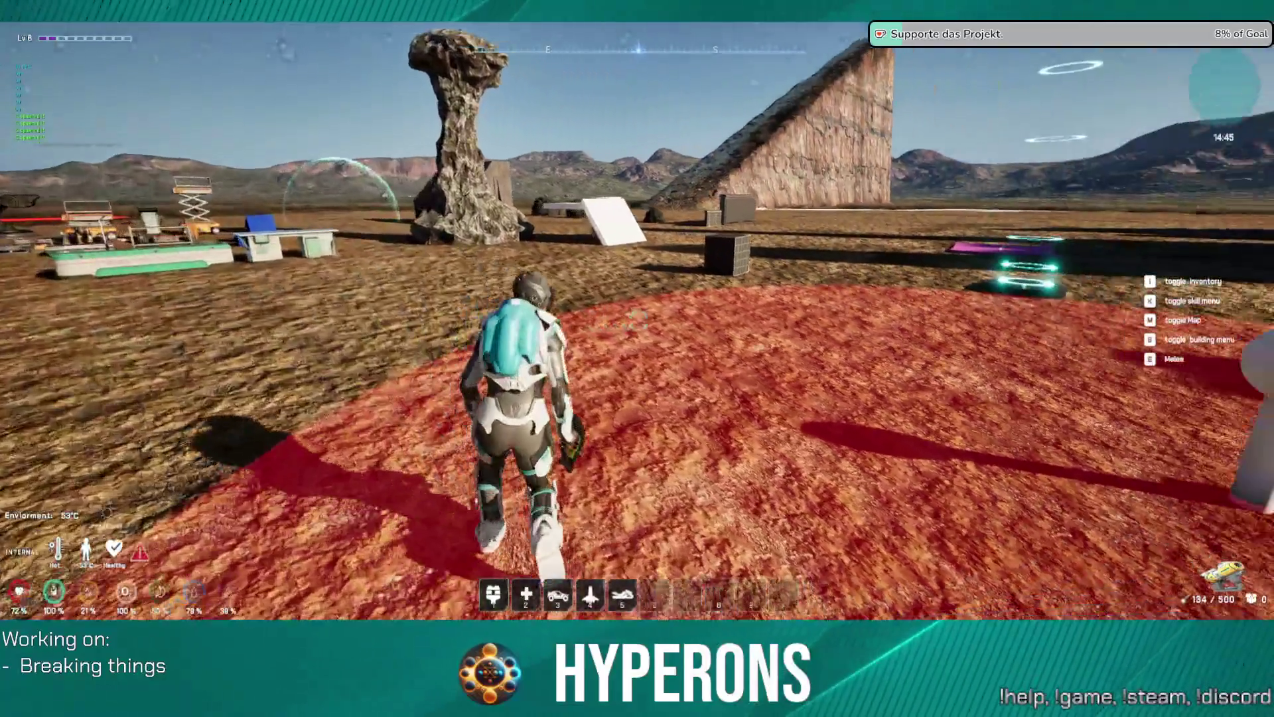
key(w)
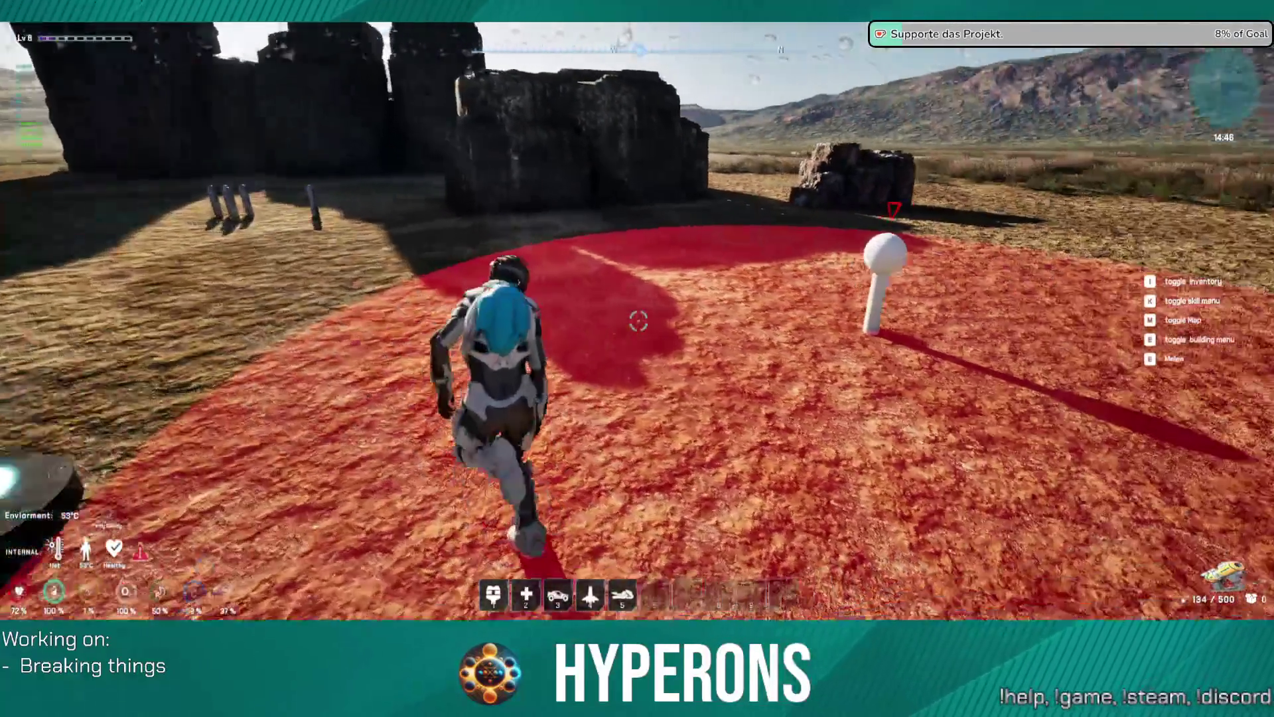
key(w)
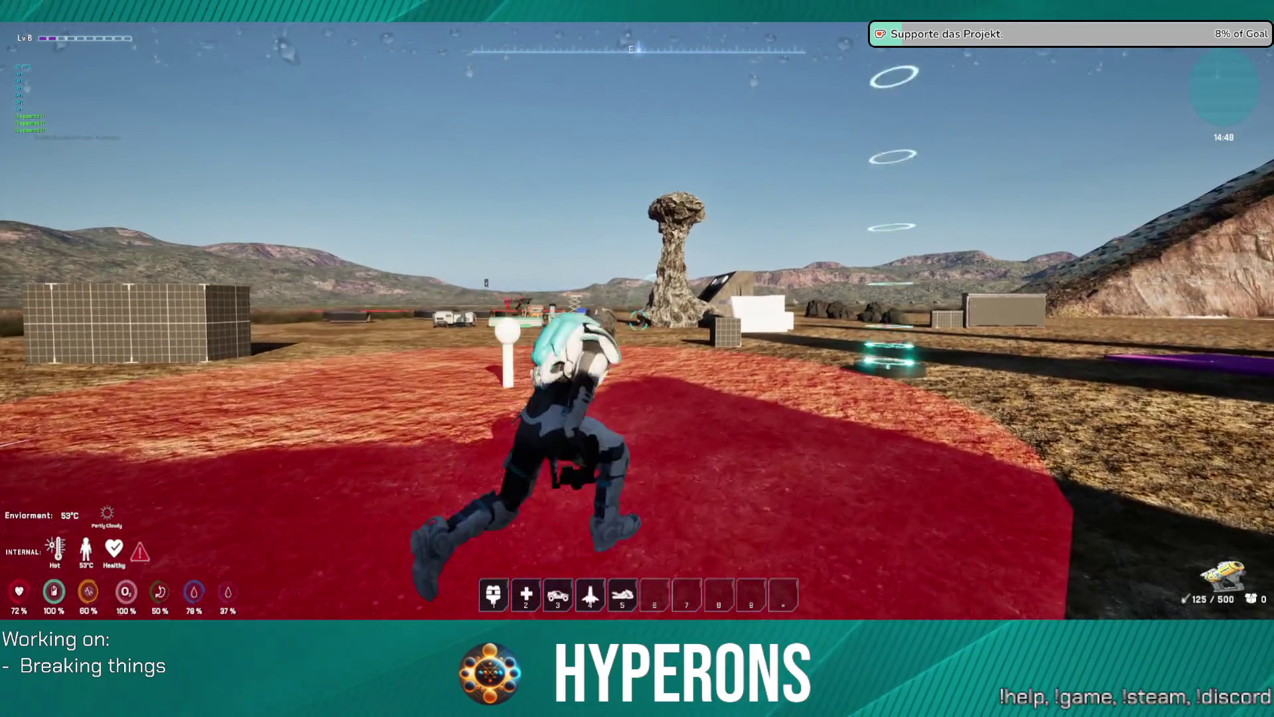
Jetpack up above the base and drop back down to the ground.
key(w)
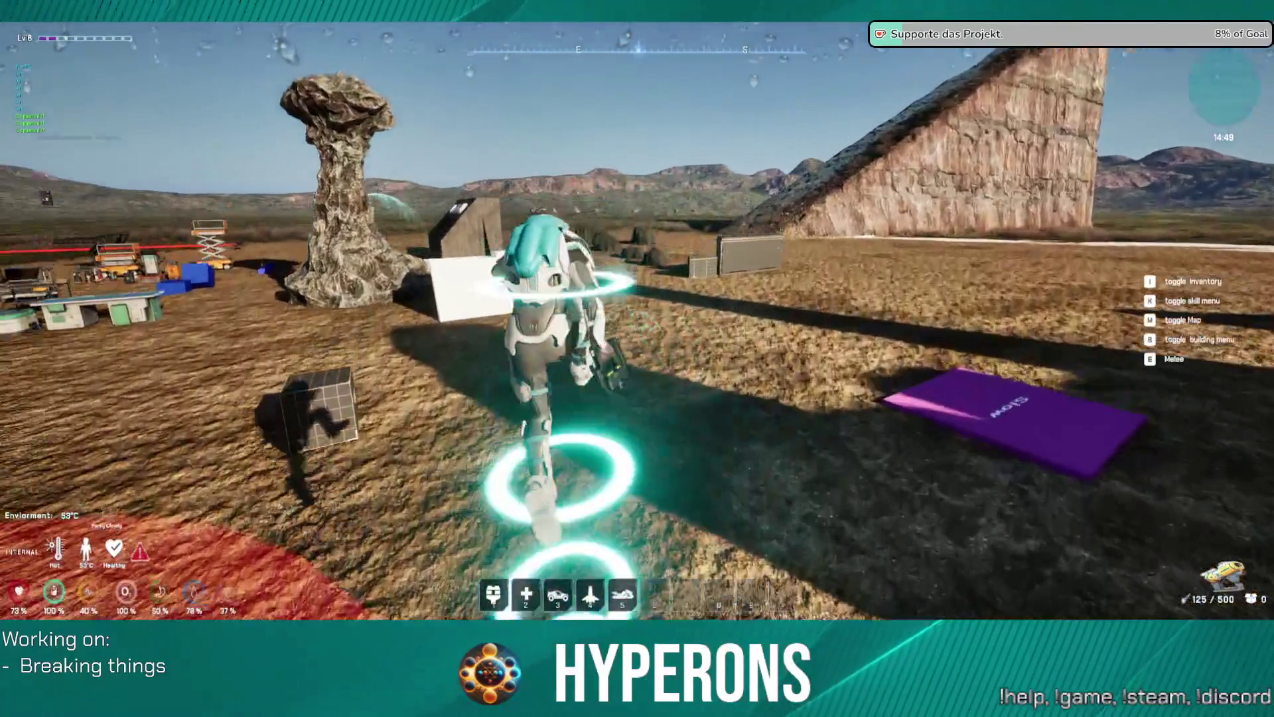
key(space)
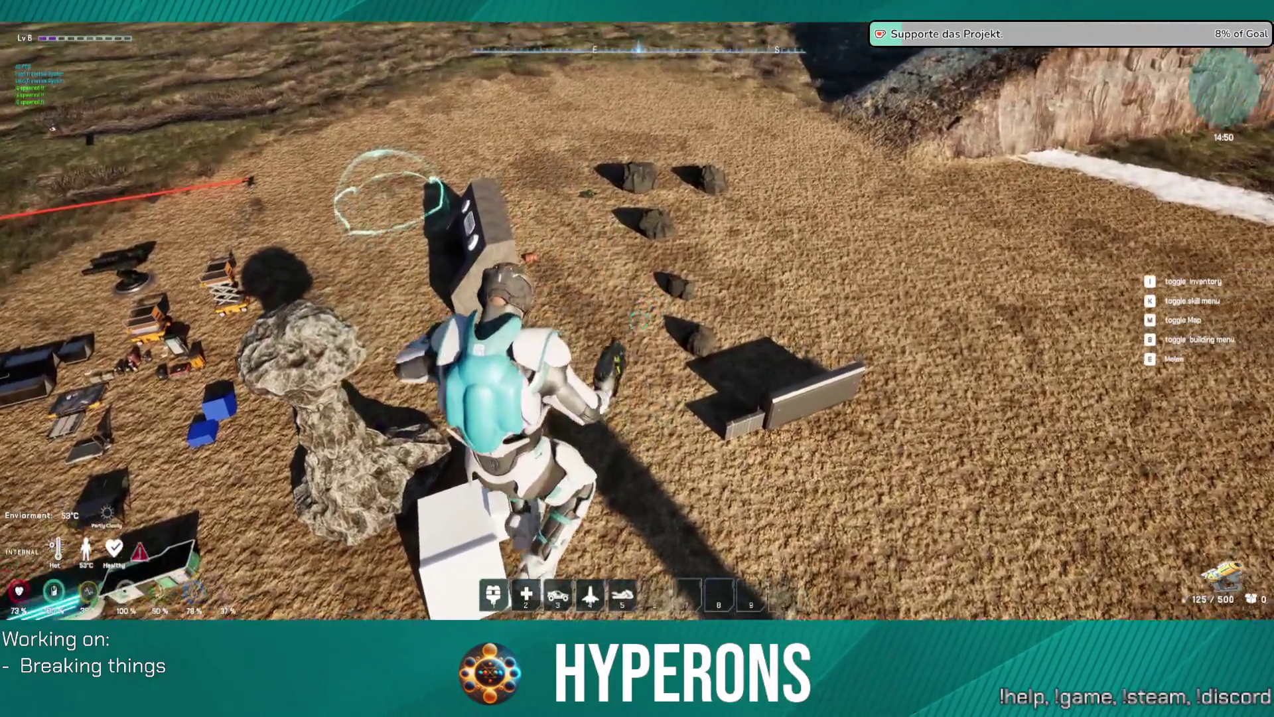
key(w)
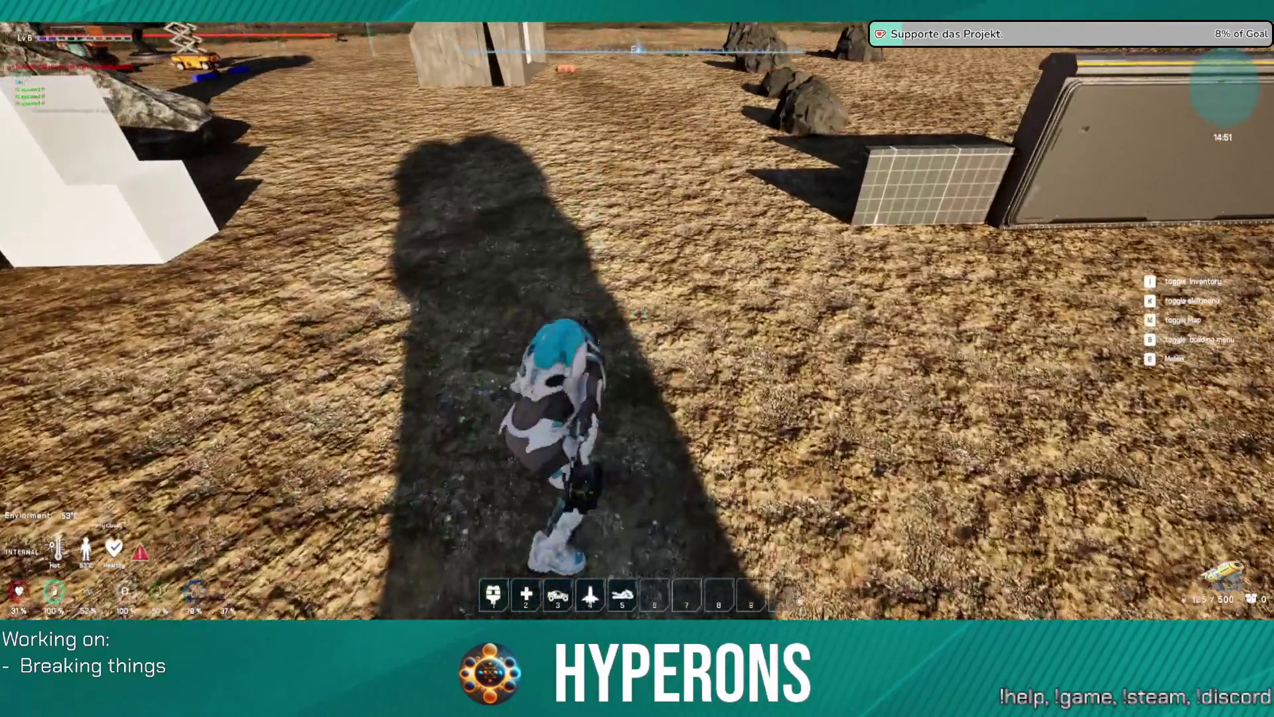
Run past the concrete building to the boulders, back toward the scissor lift, then pause the game.
key(w)
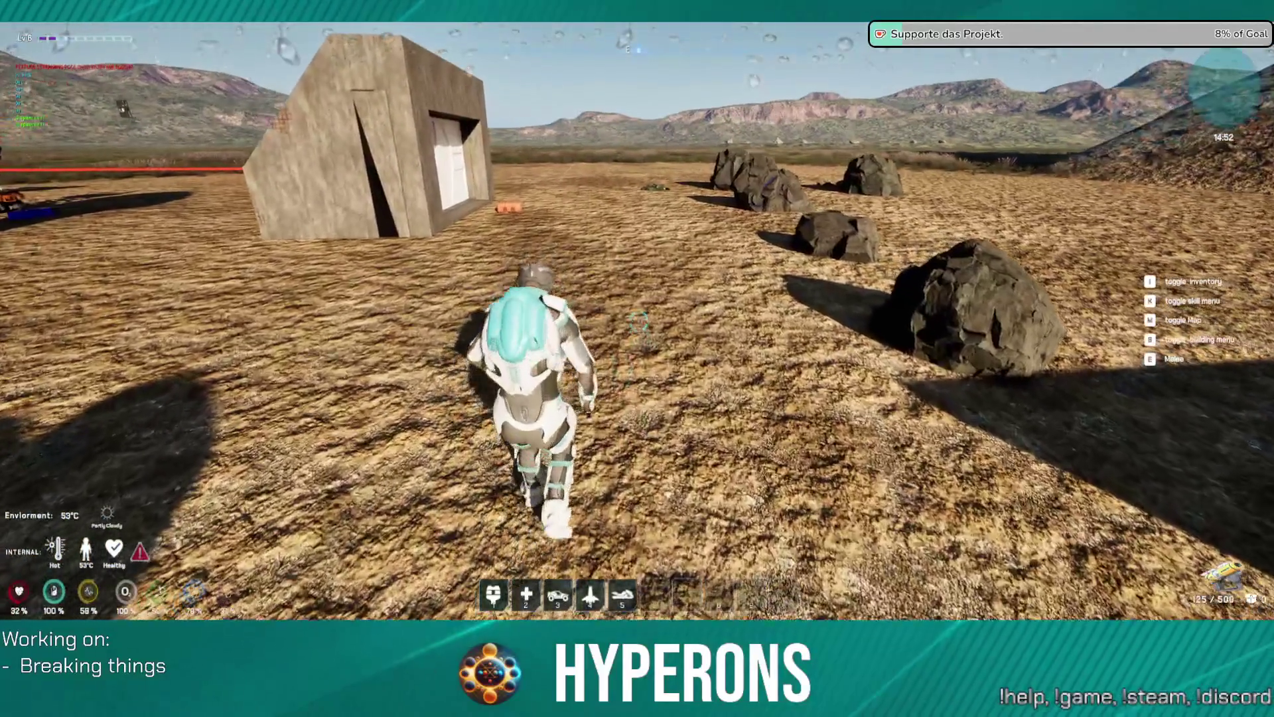
key(w)
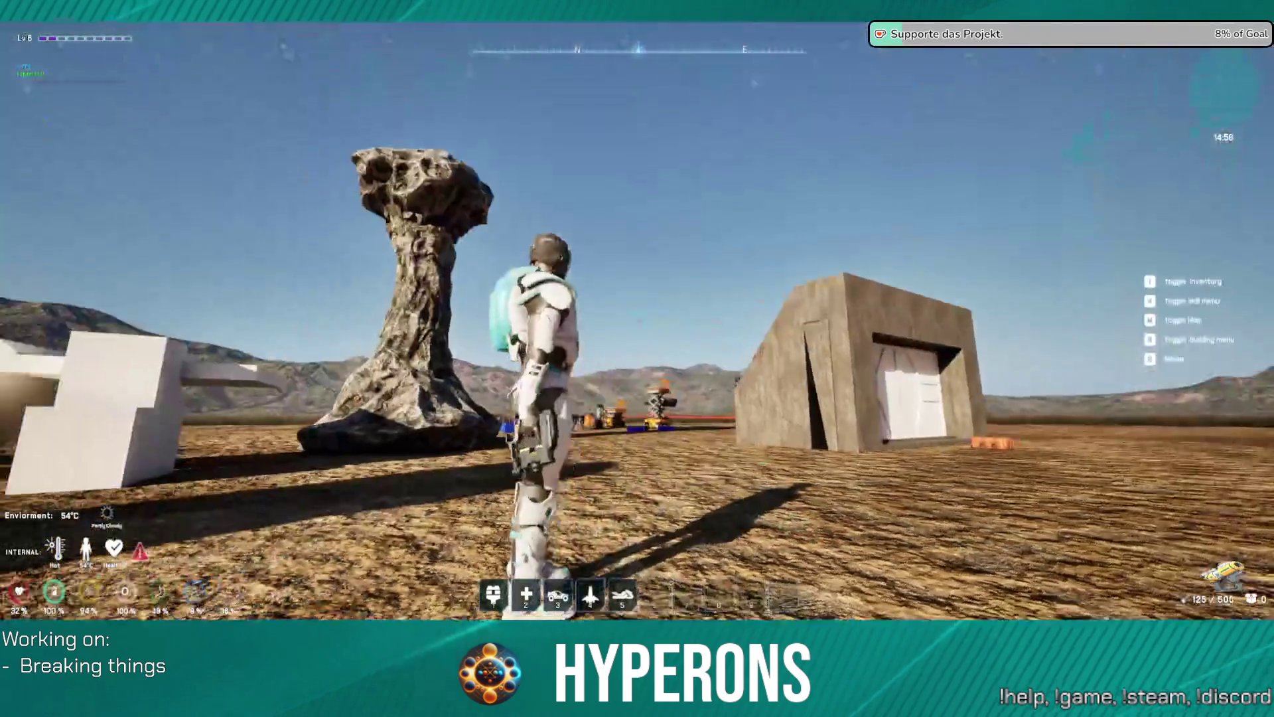
key(w)
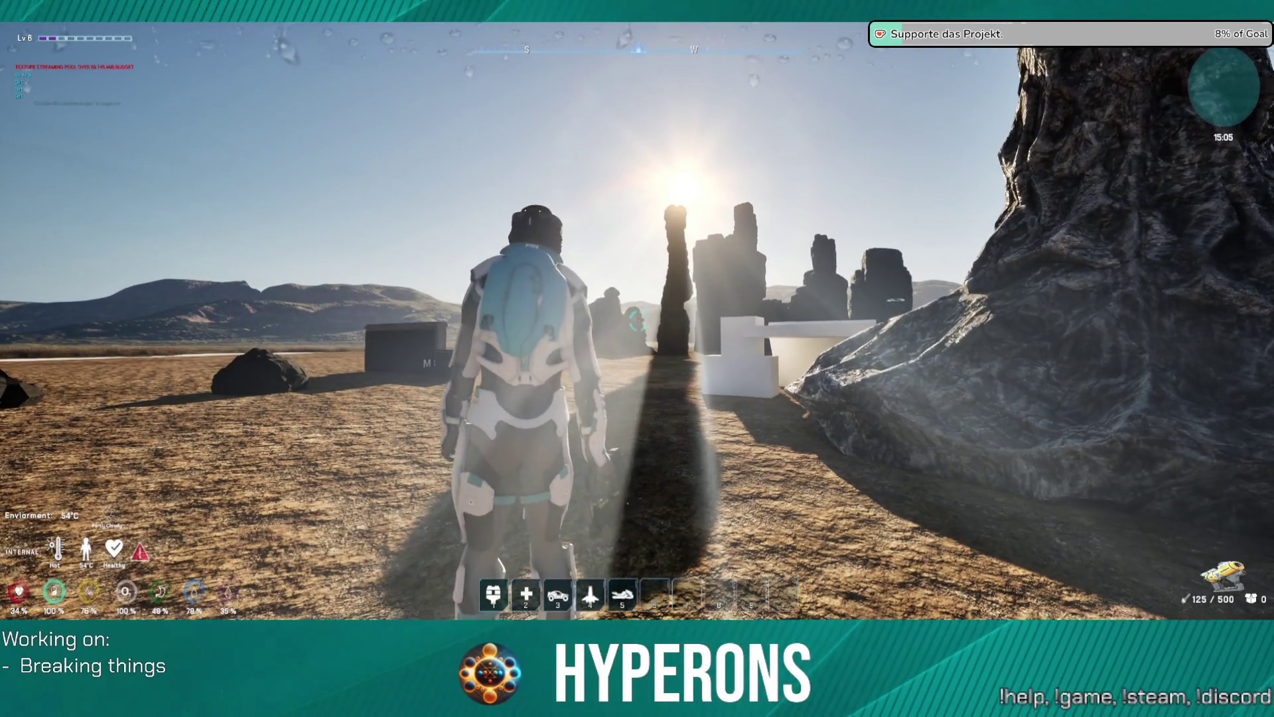
key(Escape)
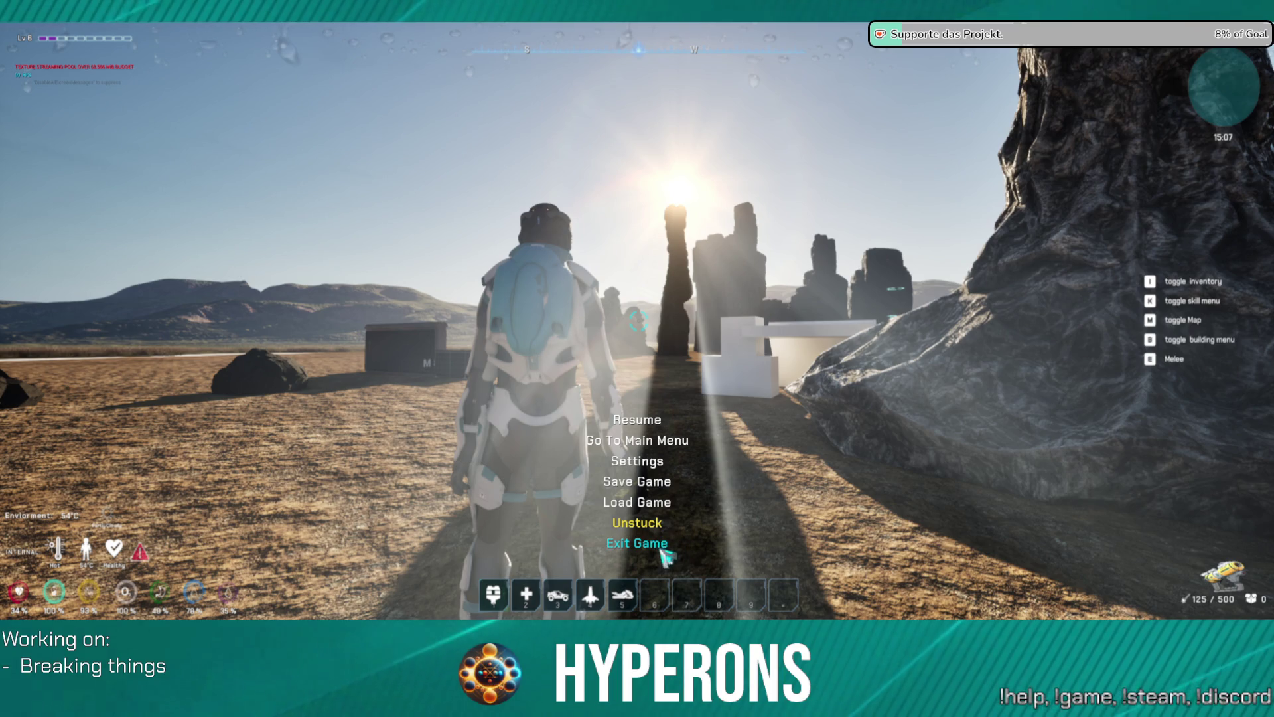
Choose Exit Game to end the play session and return to the LoadMap level in the editor.
click(661, 552)
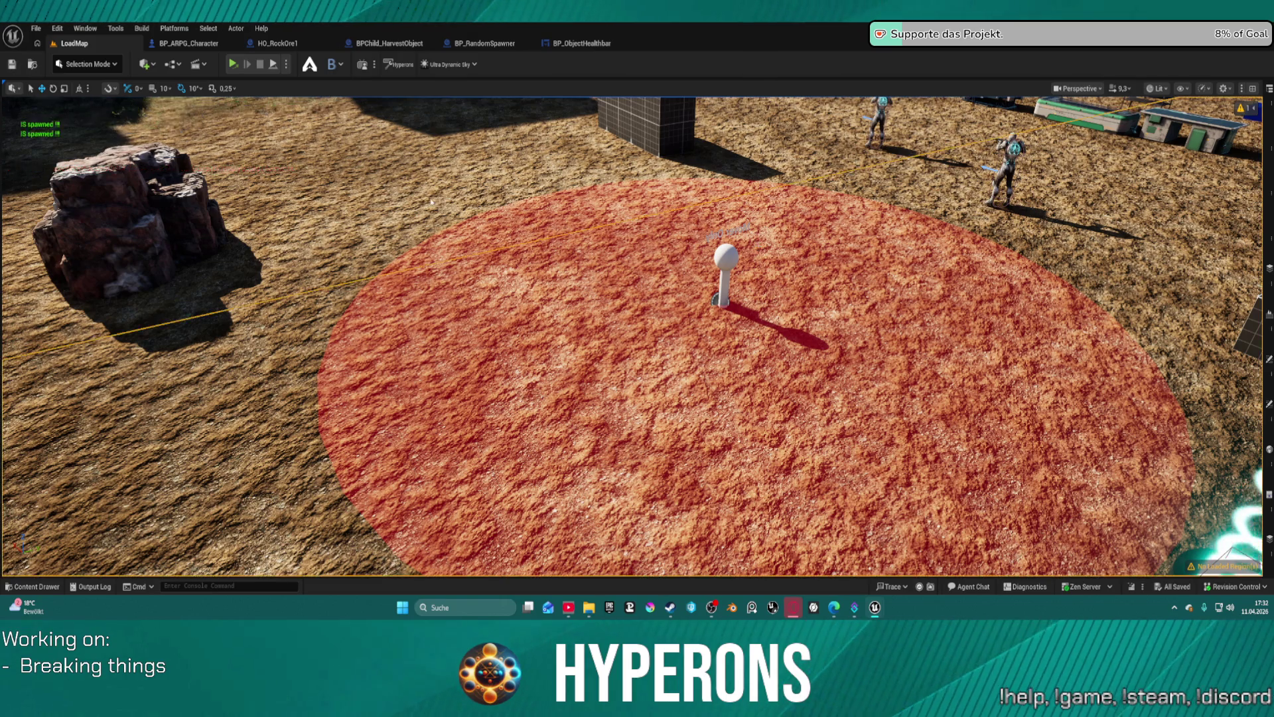
Fly the viewport camera up to the rock pillars and show the Outliner's 1,465 LoadMap actors.
right_click(639, 246)
key(Escape)
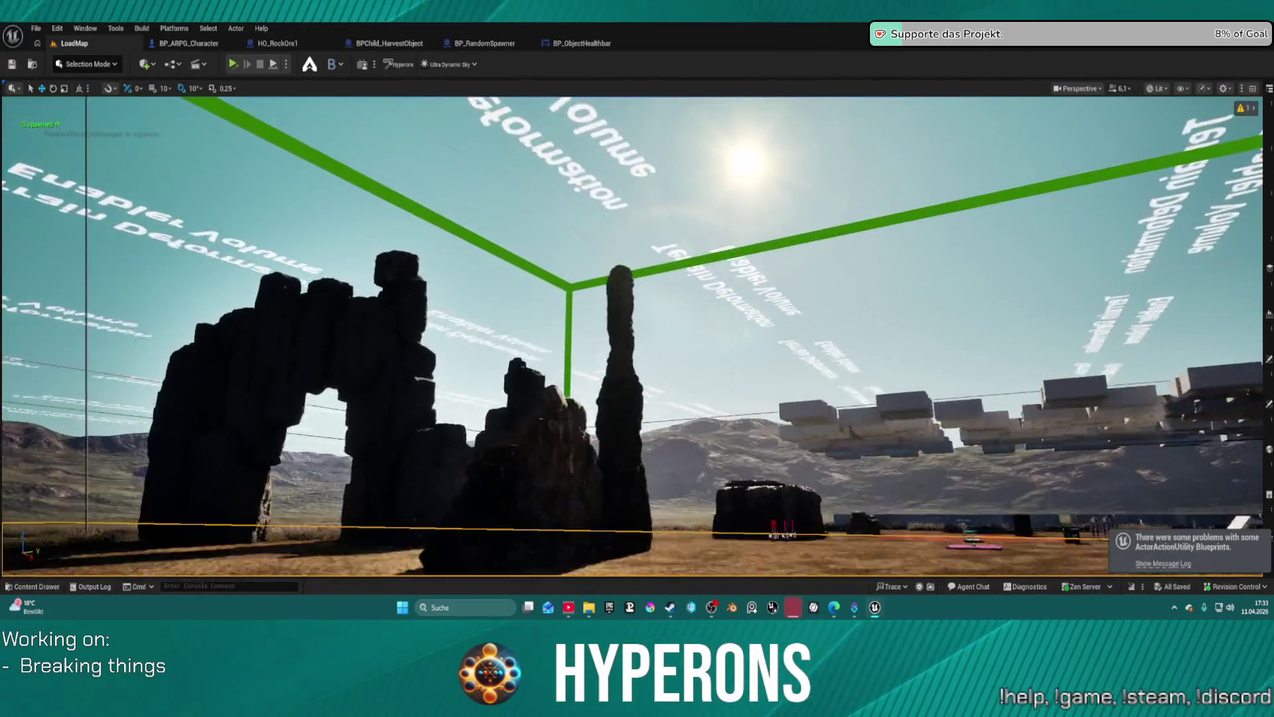
scroll(632, 335, down, 4)
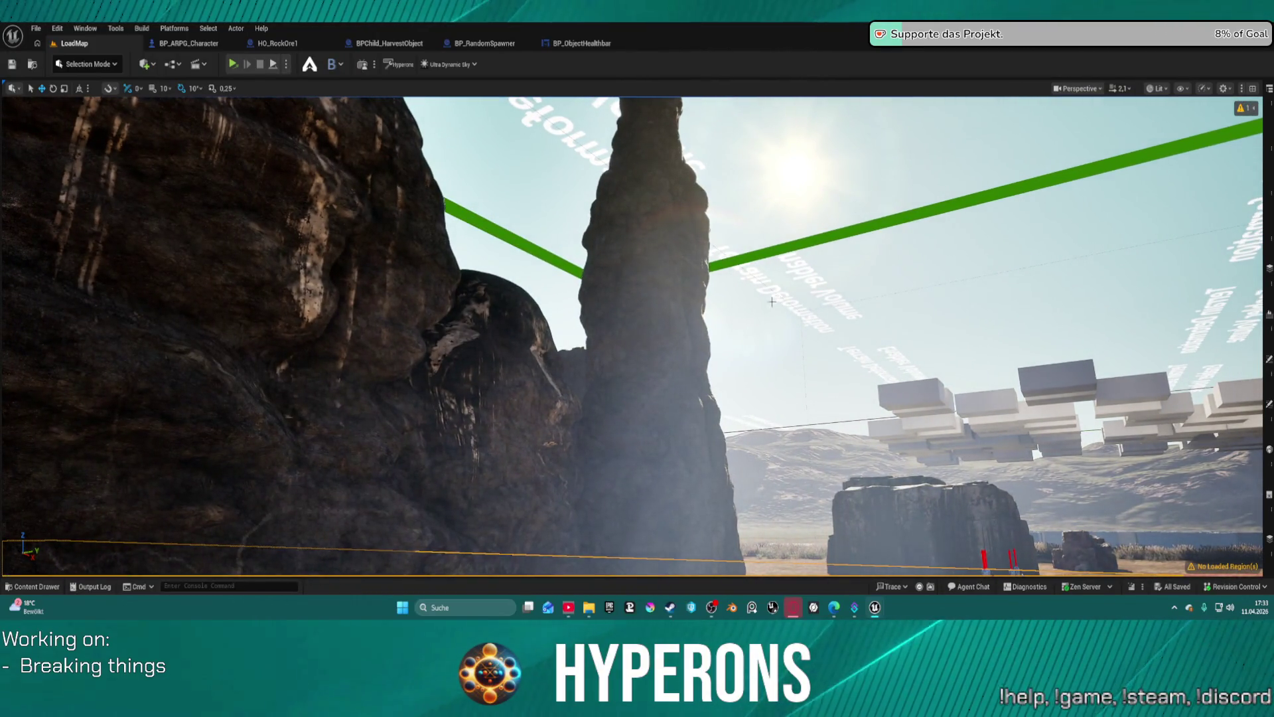
click(1268, 113)
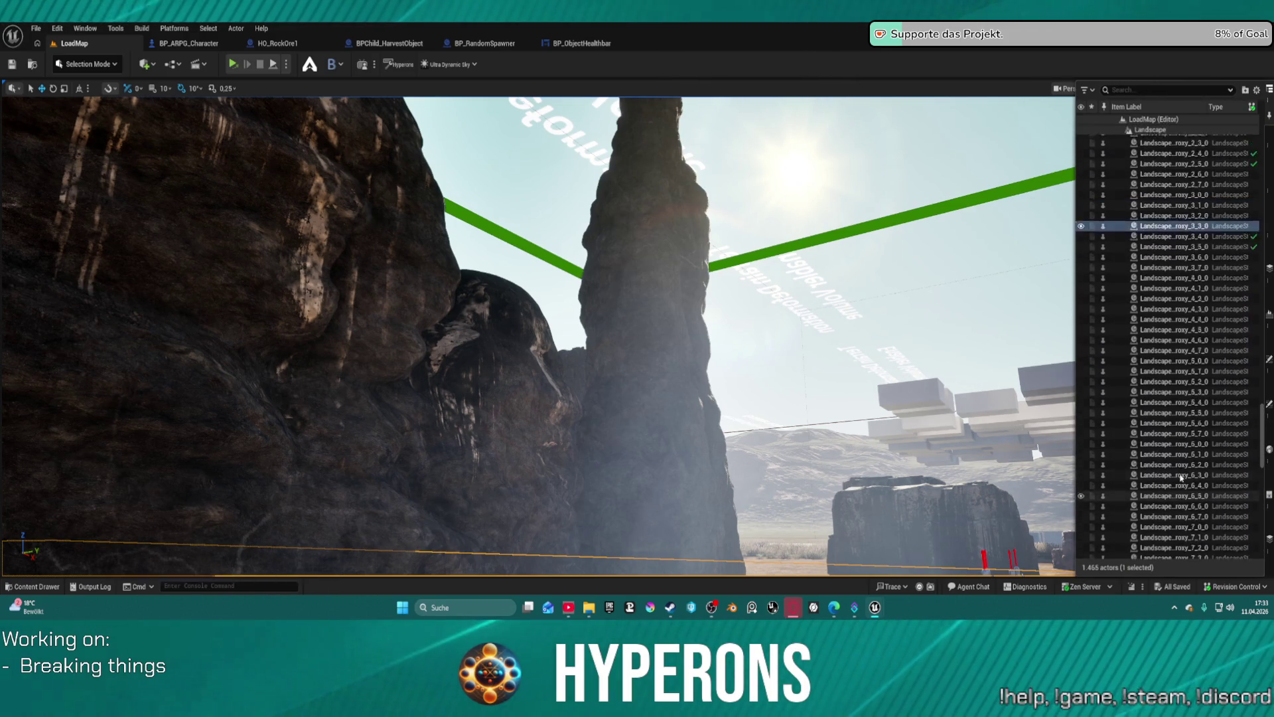
Collapse the Landscape folder, search the Outliner for 'ultr', and edit the Ultra_Dynamic_Sky blueprint.
scroll(1181, 475, up, 10)
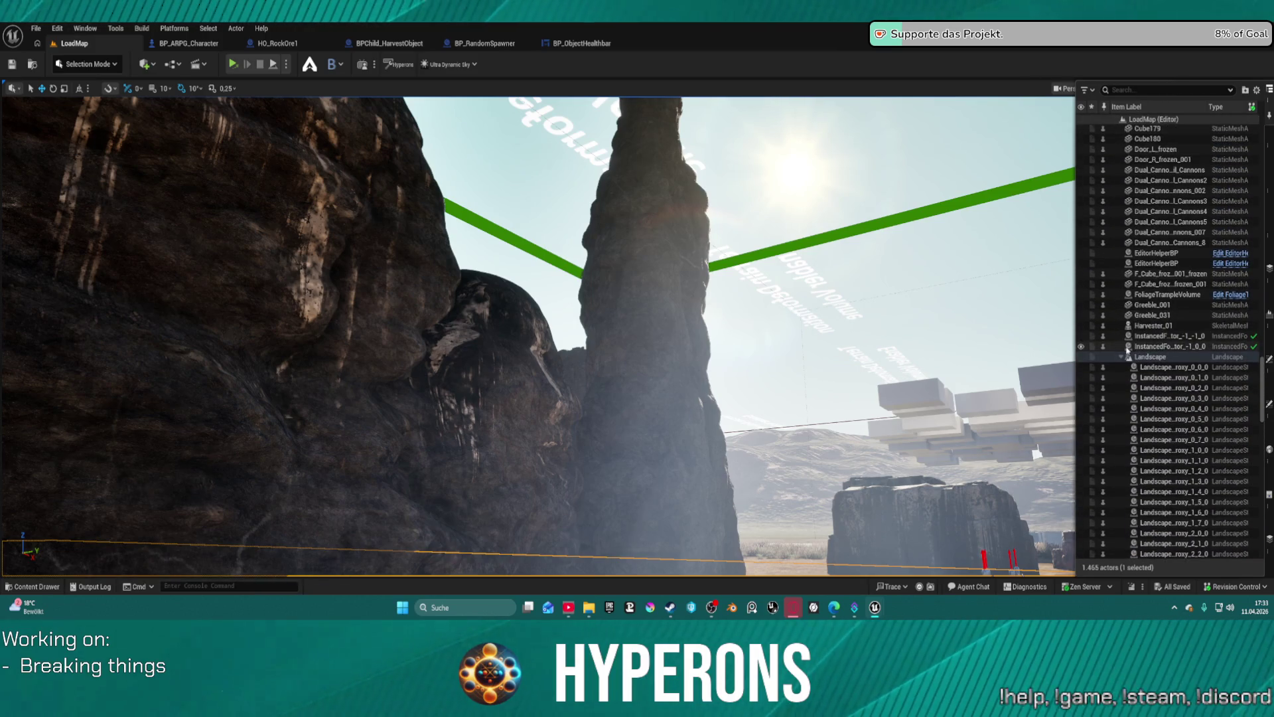
click(1121, 357)
scroll(1148, 443, down, 15)
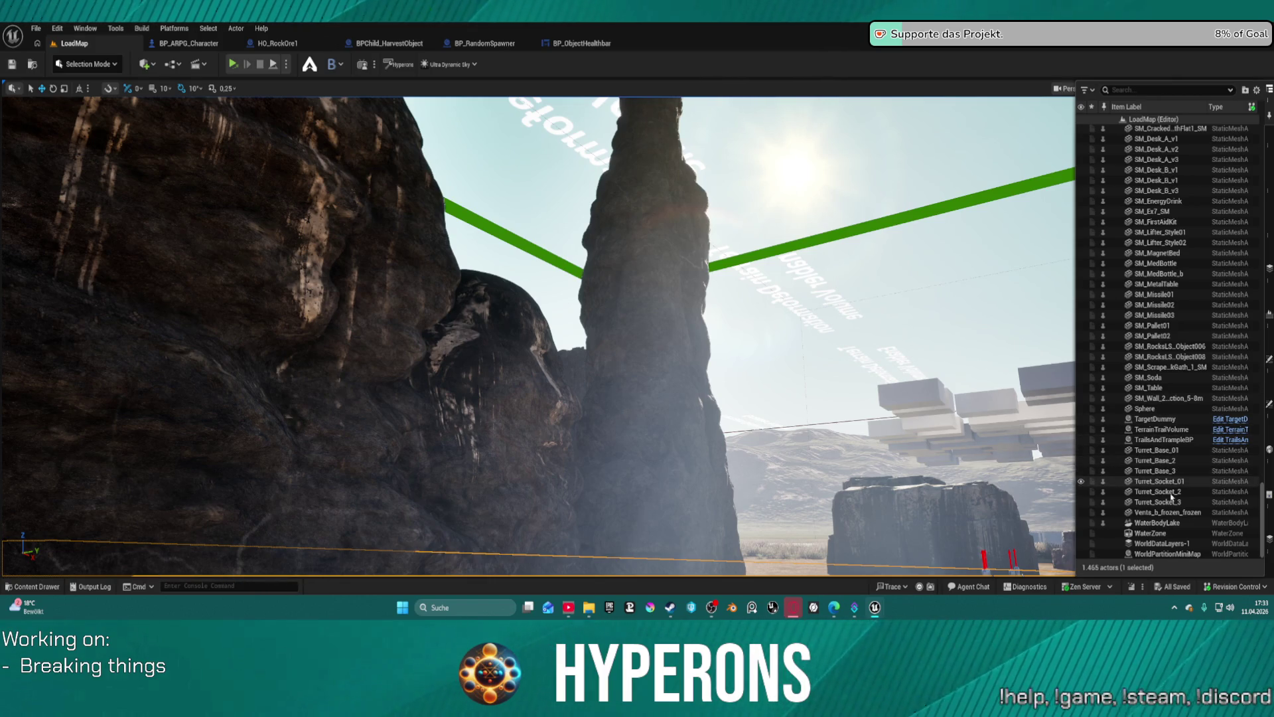
click(1131, 90)
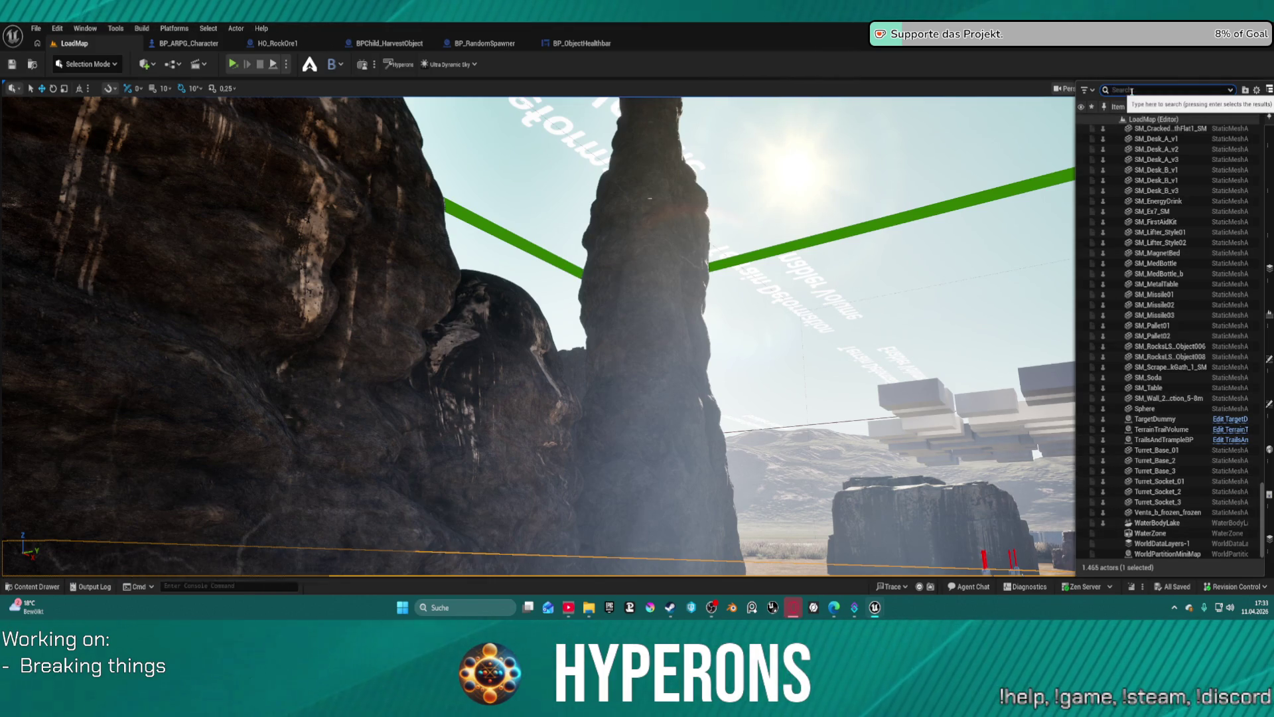
text(ultr)
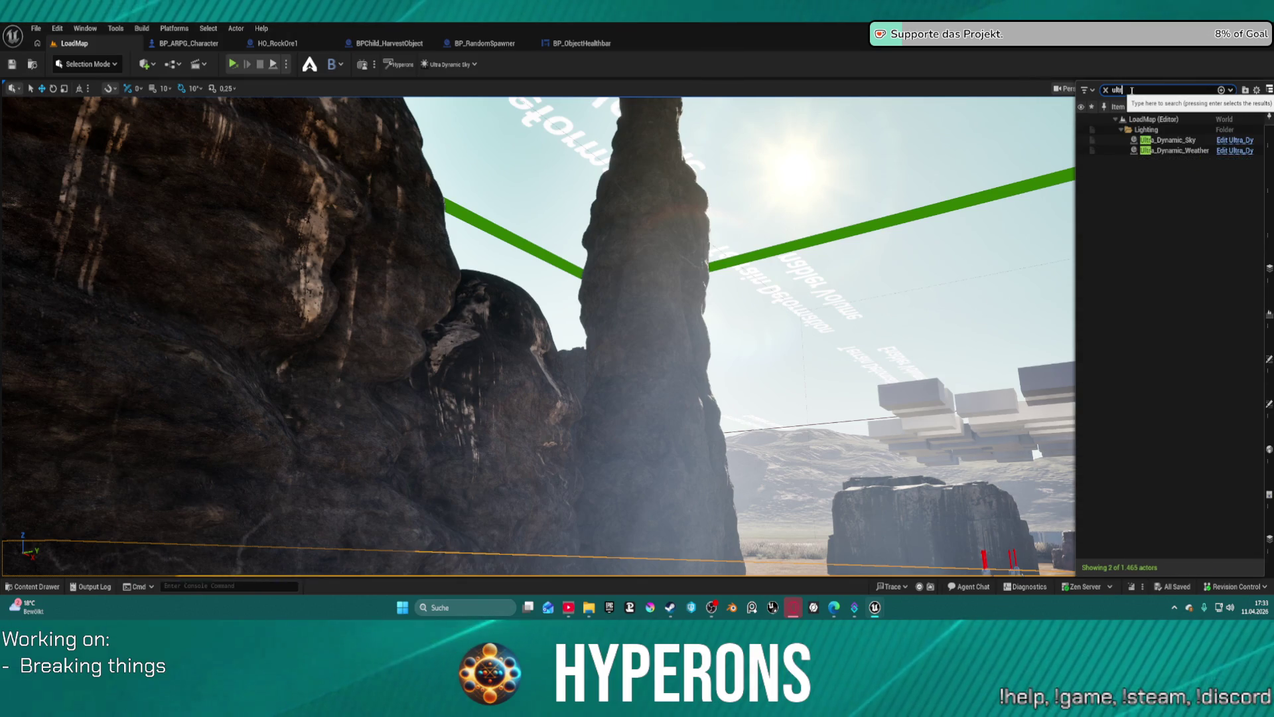
click(1228, 142)
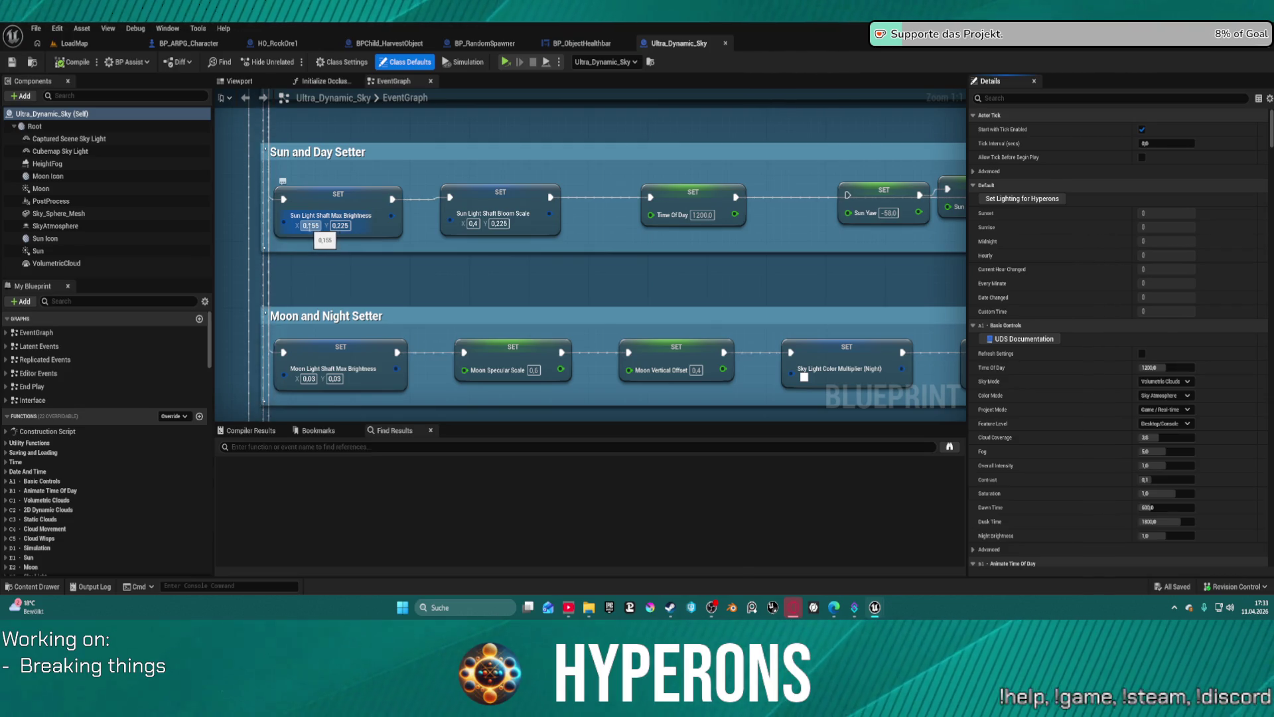
Set both Sun Light Shaft Max Brightness pins to 0,155, then undo the last change.
click(310, 226)
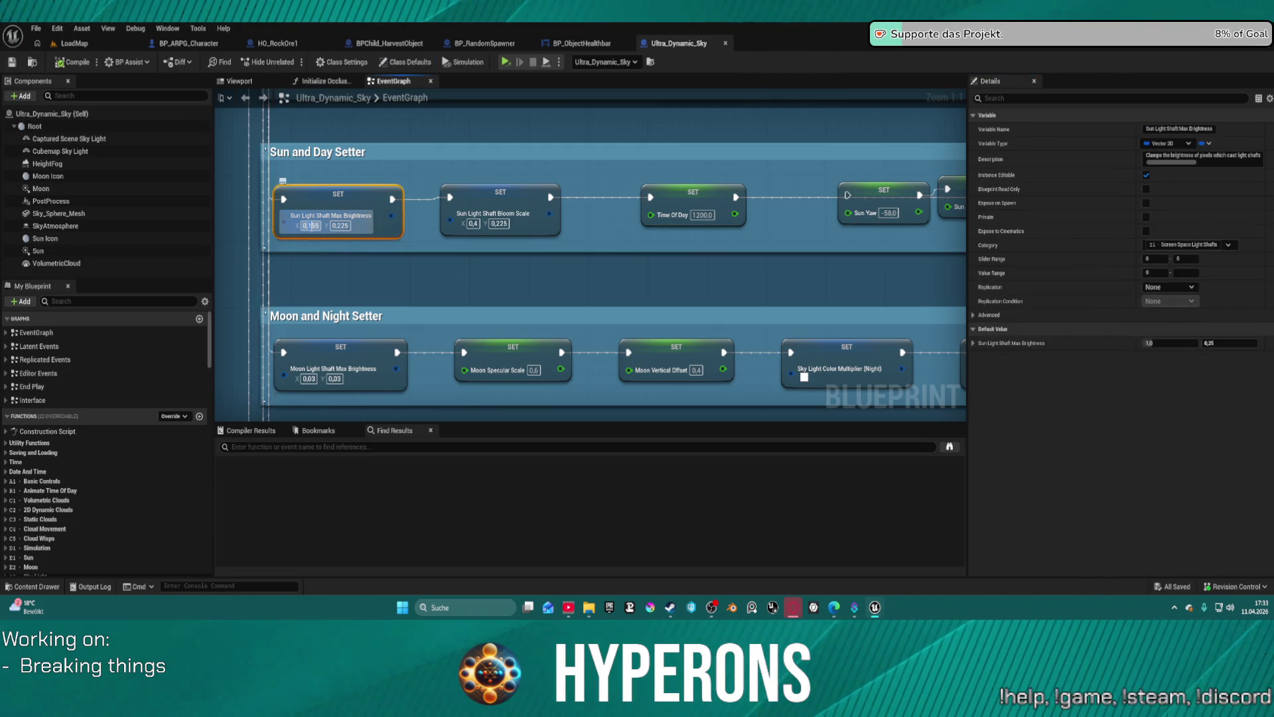
click(340, 226)
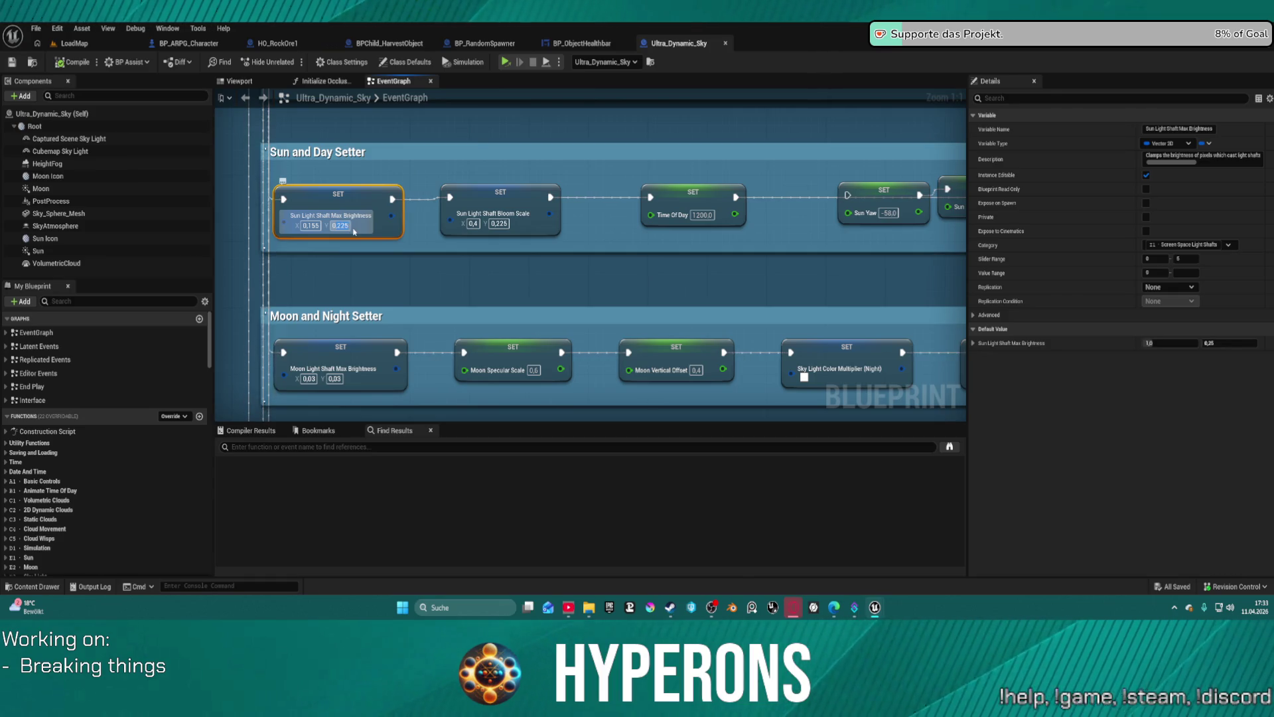
text(0,155)
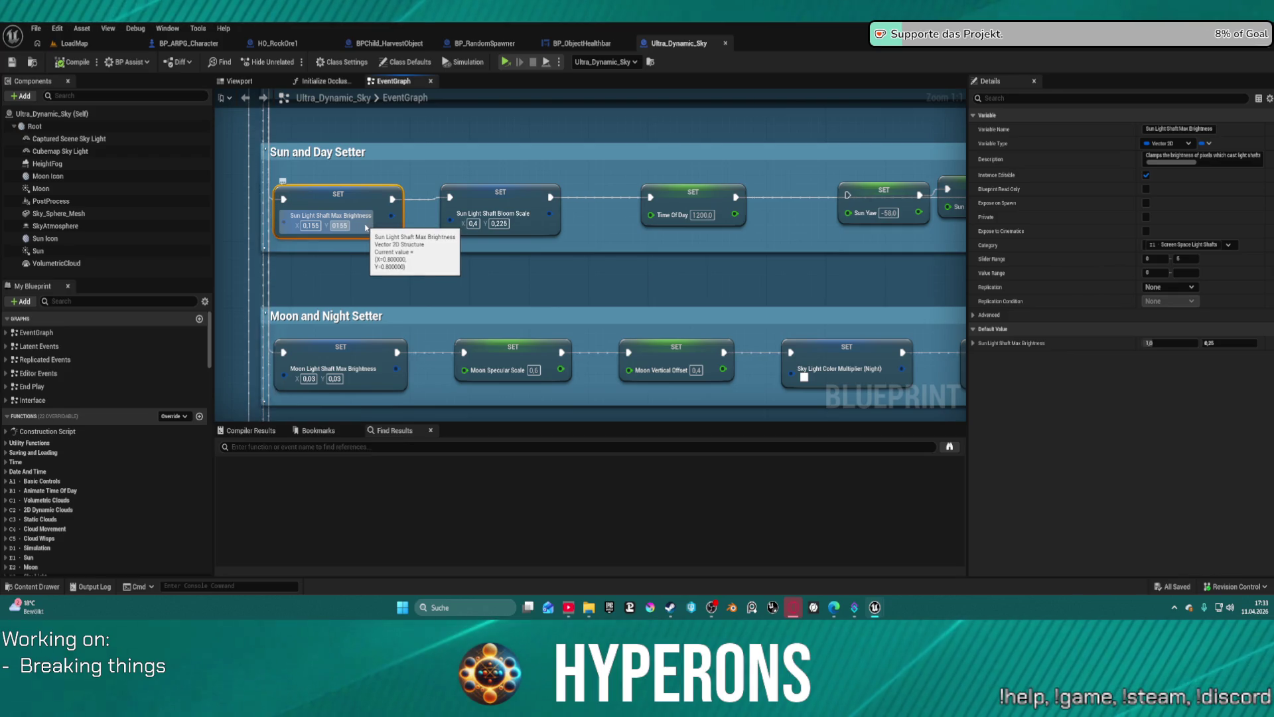
click(310, 226)
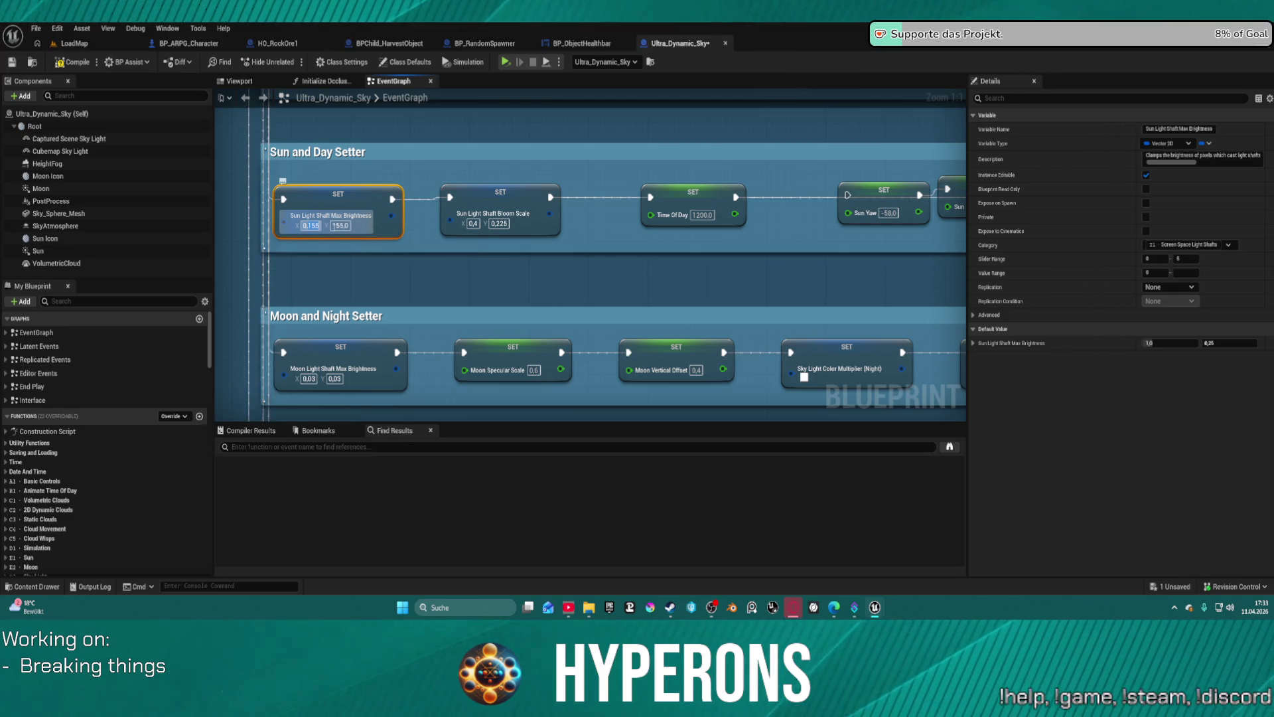
text(0,1)
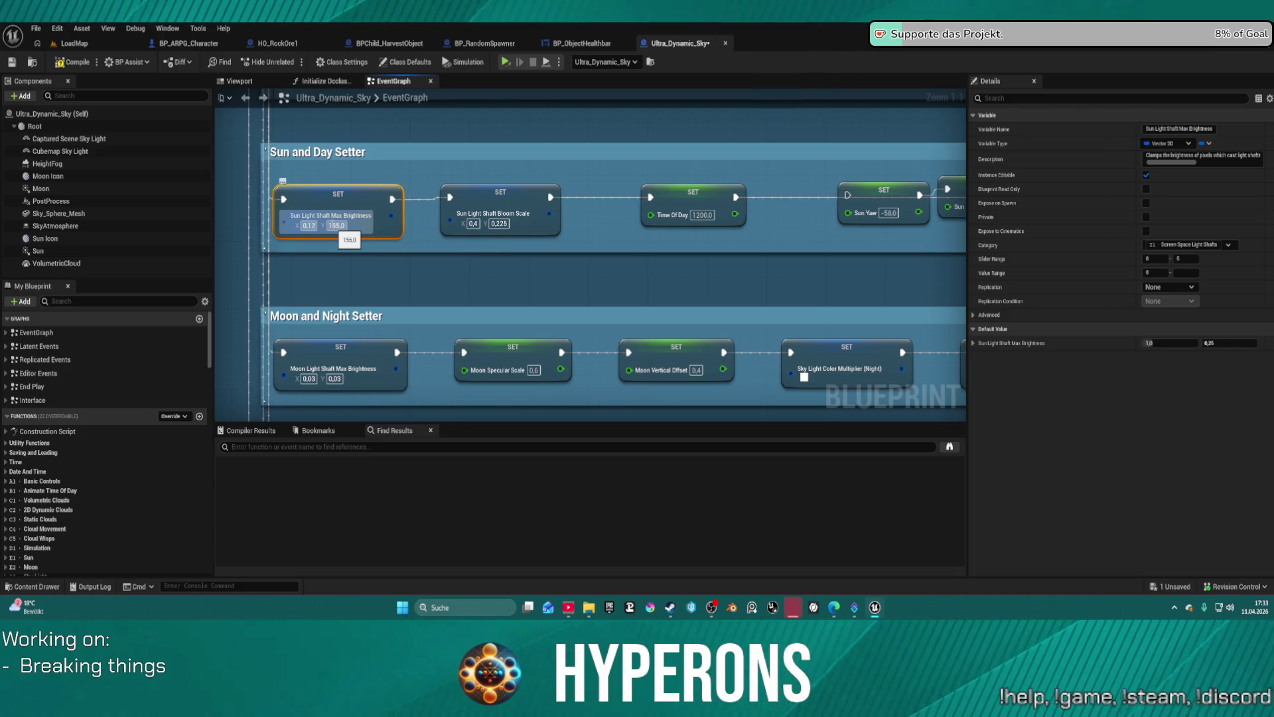
click(336, 226)
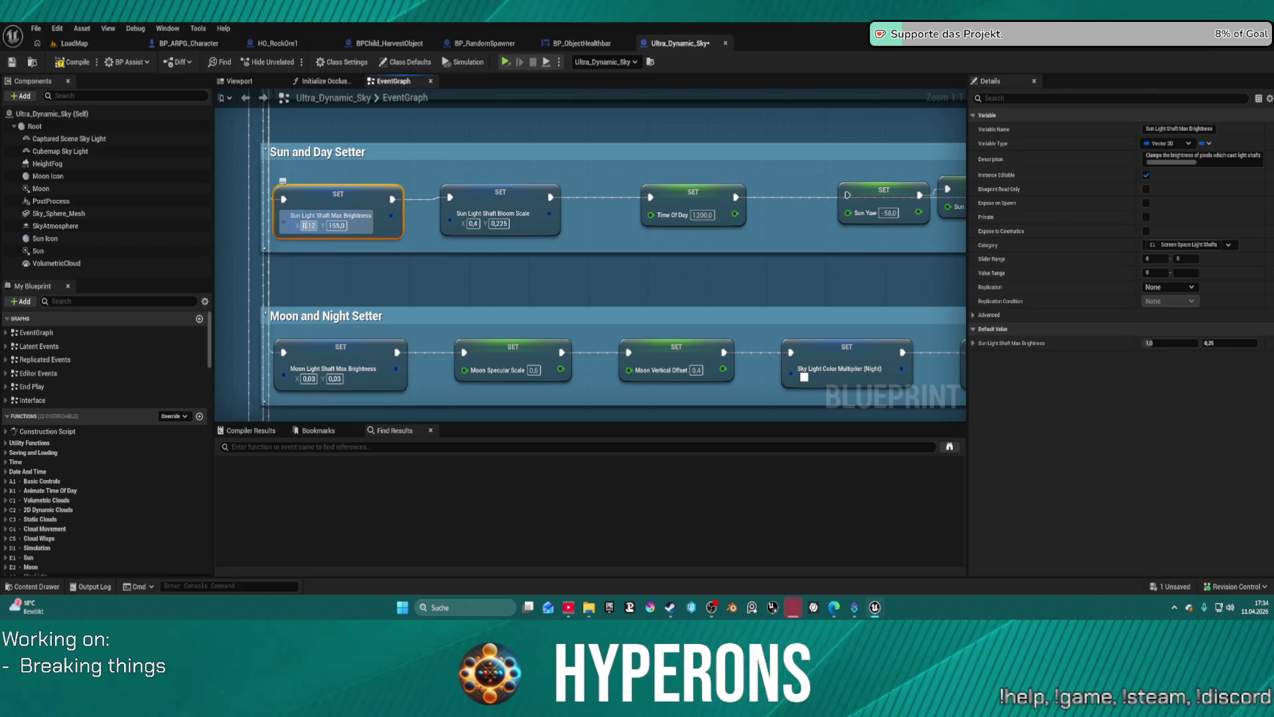
click(356, 161)
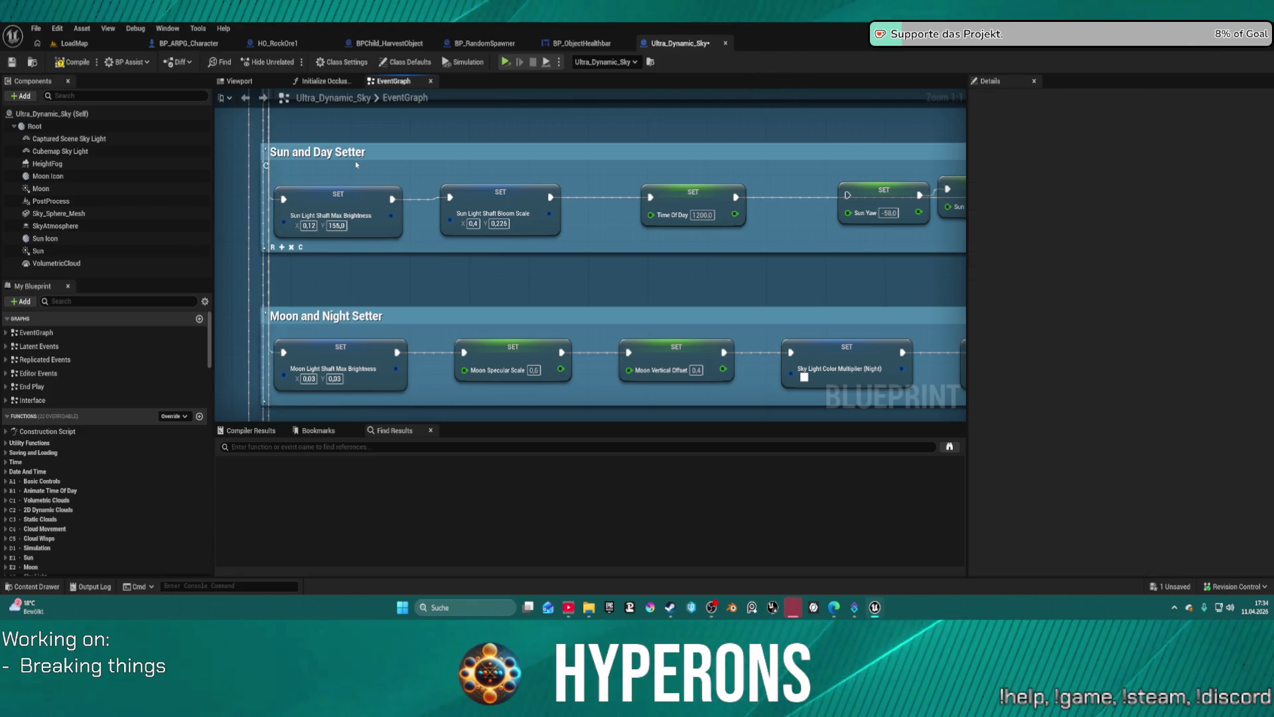
key(ctrl+z)
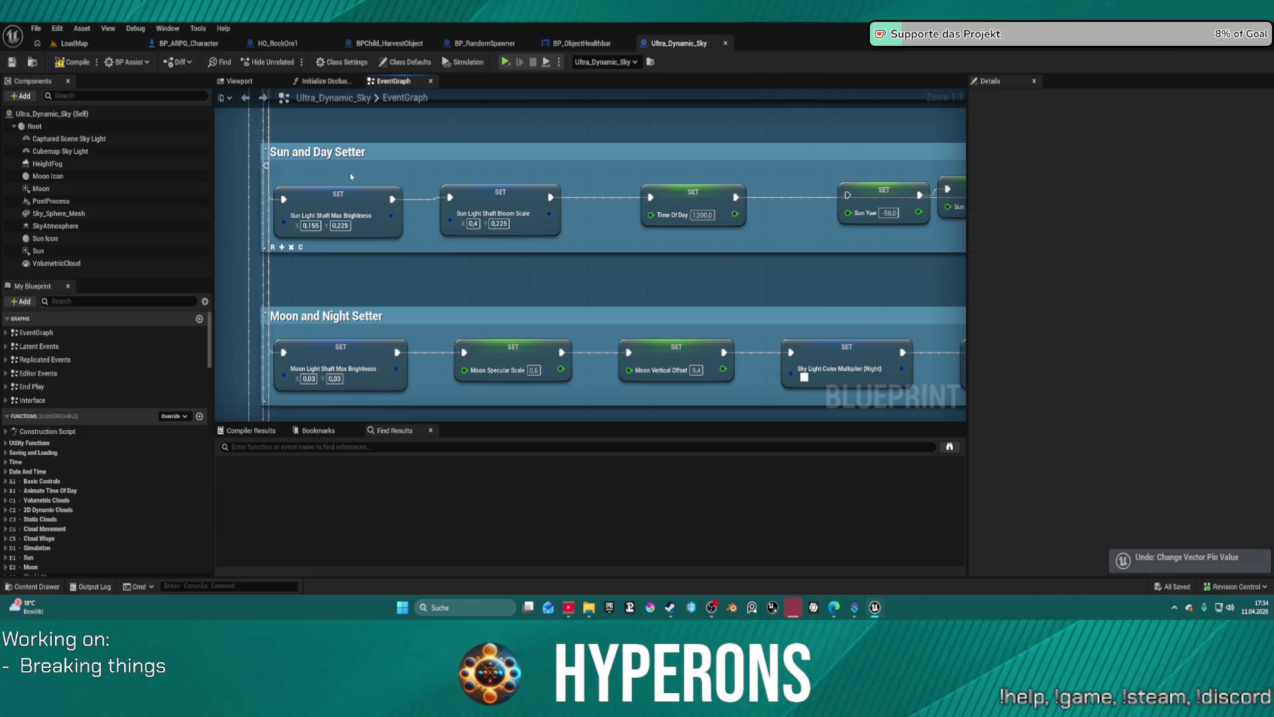
Re-enter Sun Light Shaft Max Brightness as X 0,12 and Y 0,155, then view BP_ObjectHealthbar.
click(311, 226)
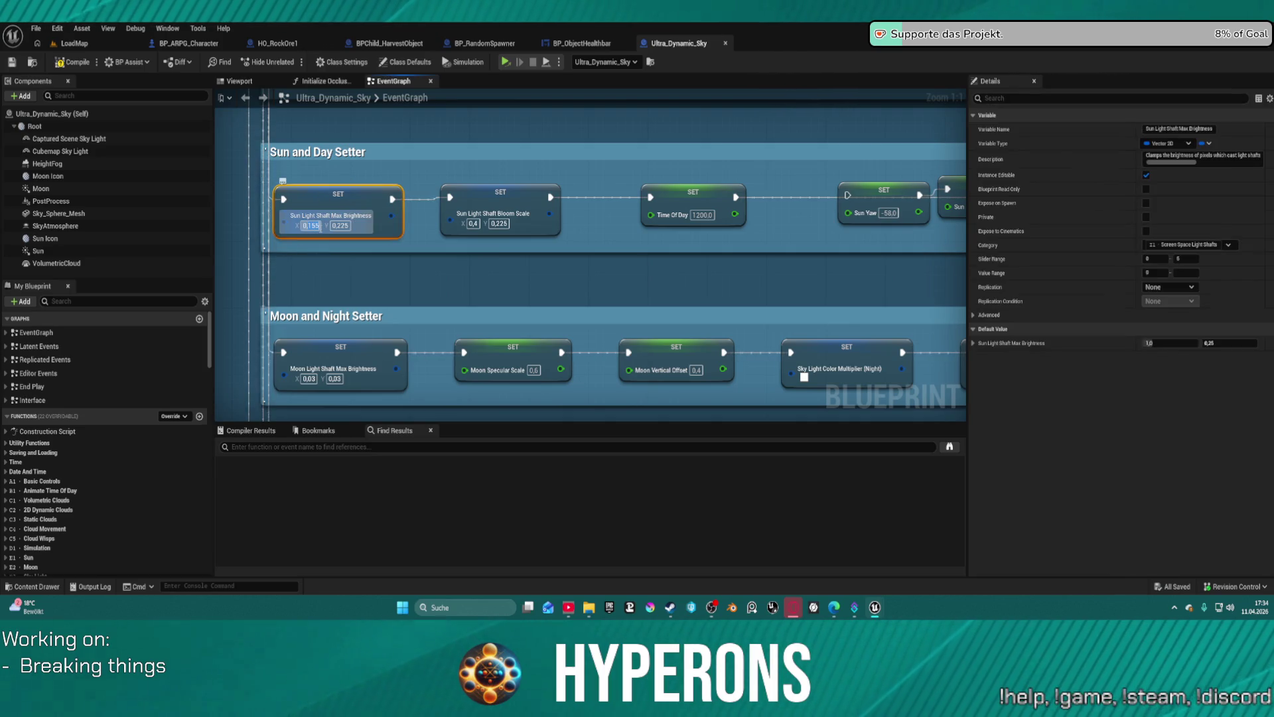
text(0,12)
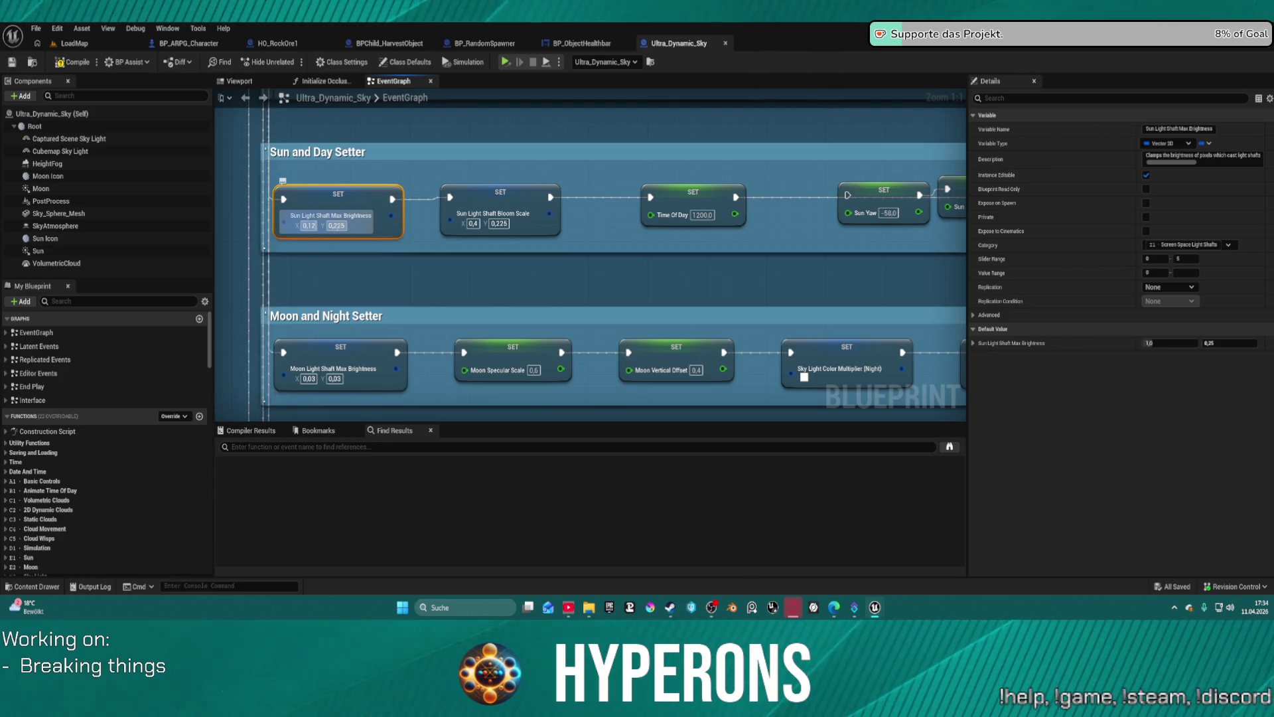
click(333, 225)
text(0,1)
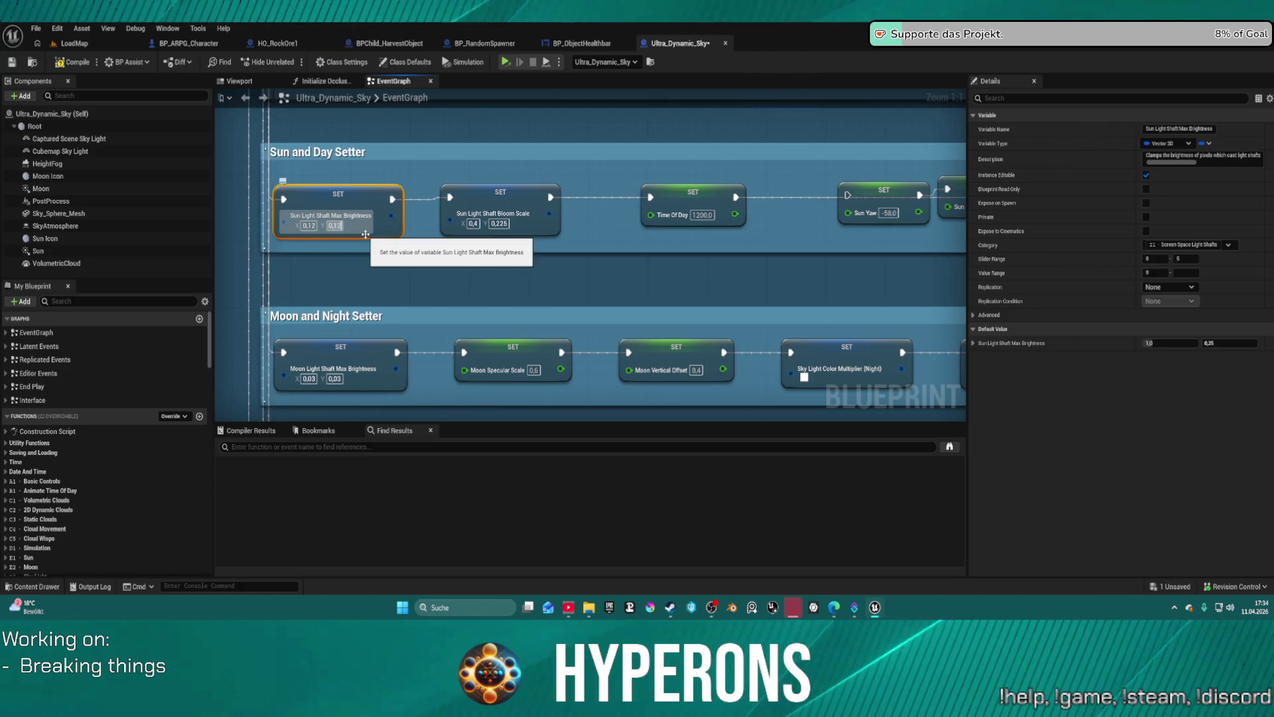
key(Return)
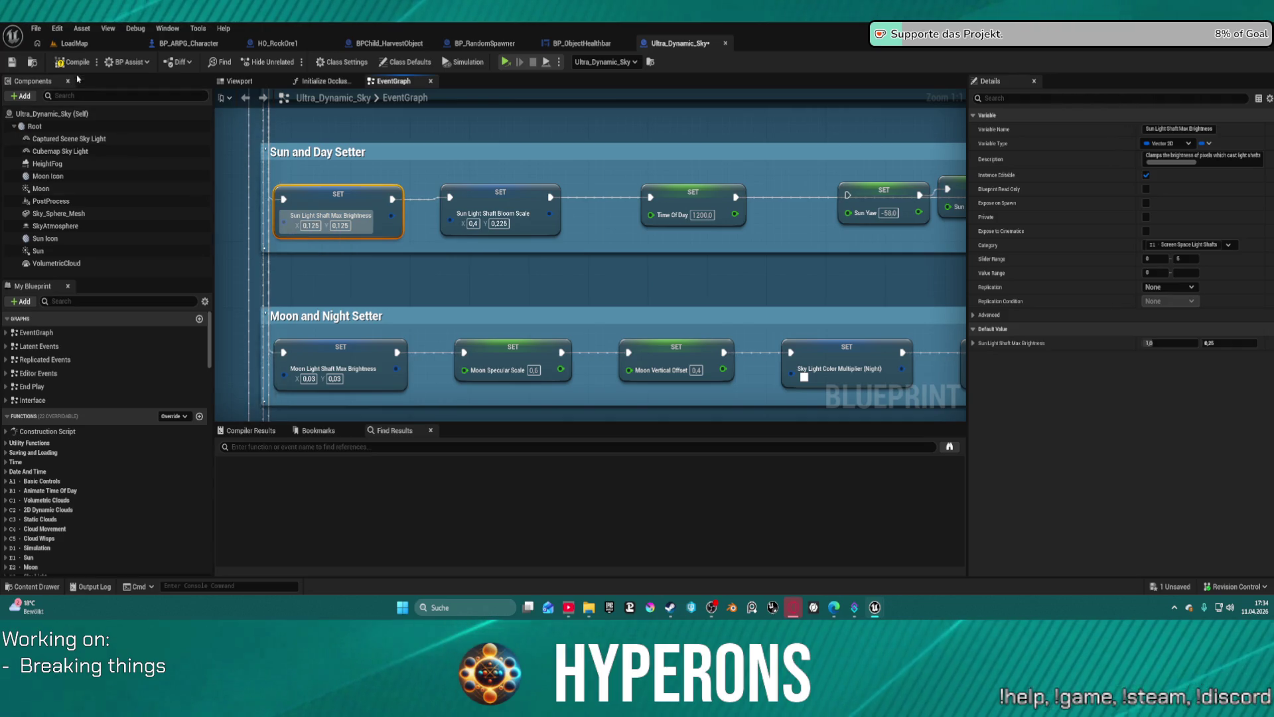
click(582, 44)
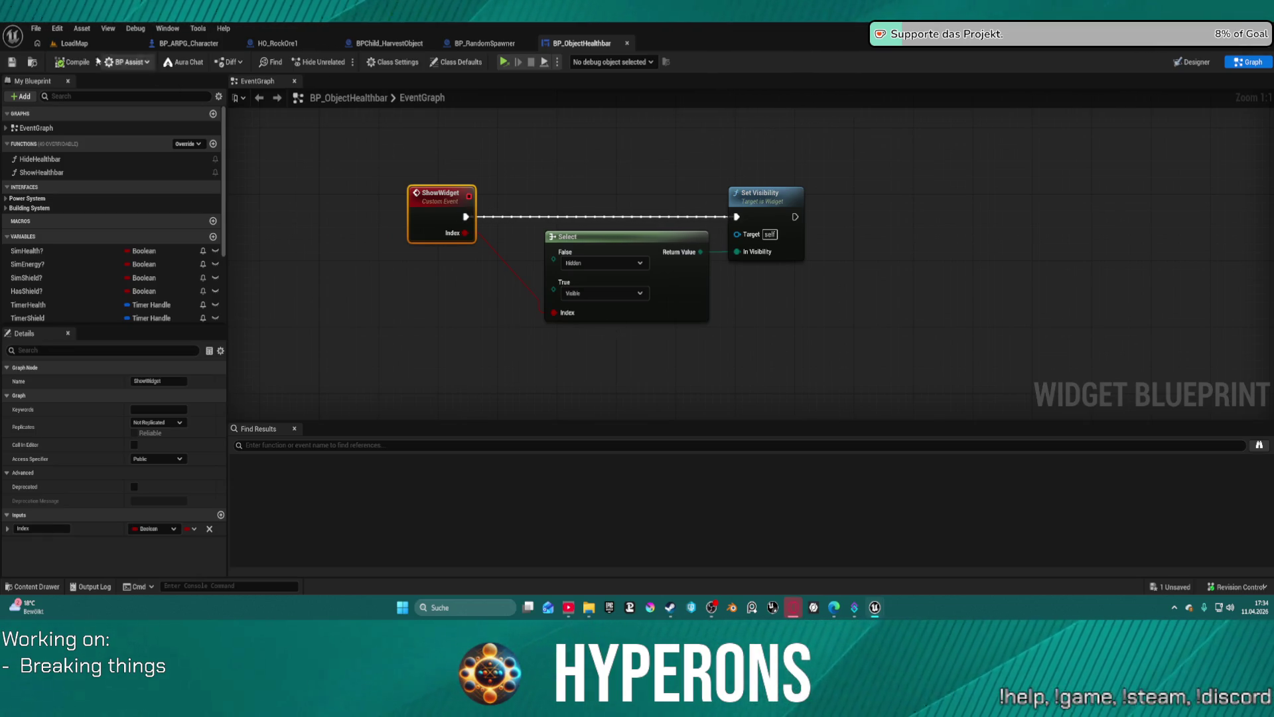
Return to the LoadMap level with side panels restored and fly toward the rock building.
key(ctrl+Tab)
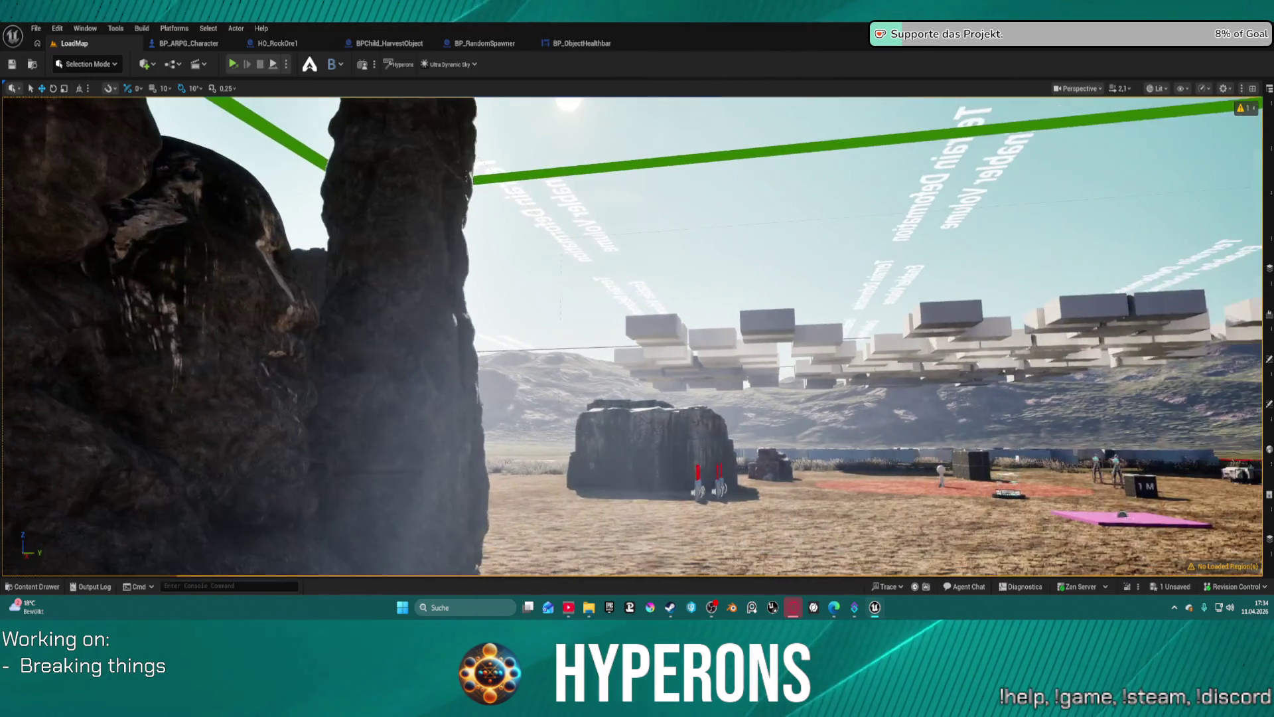
key(F11)
key(w)
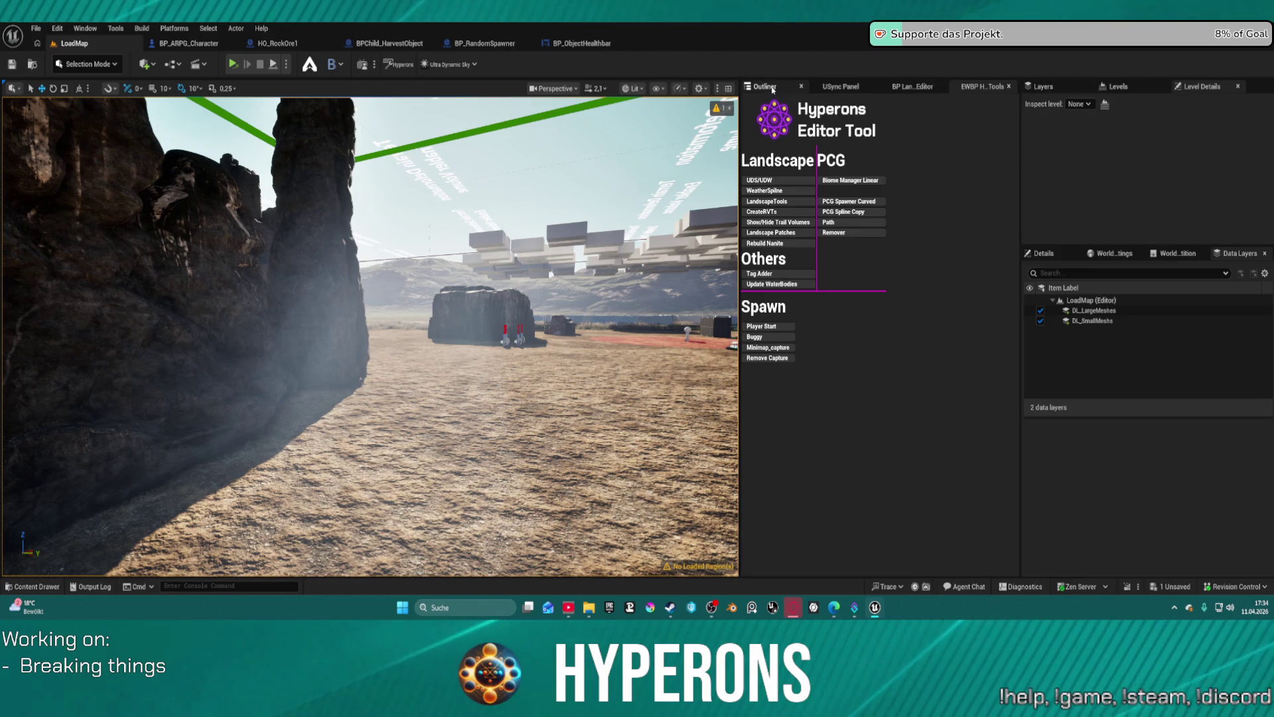
Apply Set Lighting for Hyperons on Ultra_Dynamic_Sky and look up at the sunlit pillars.
click(1043, 253)
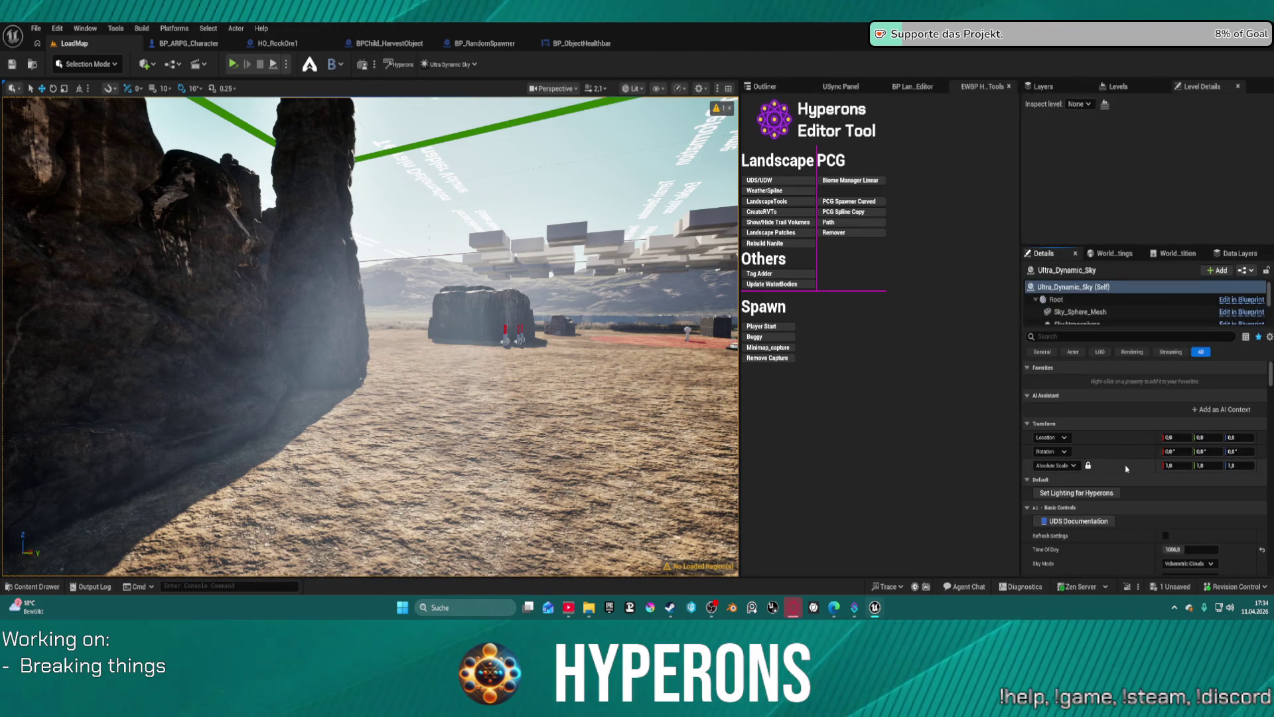
click(1095, 492)
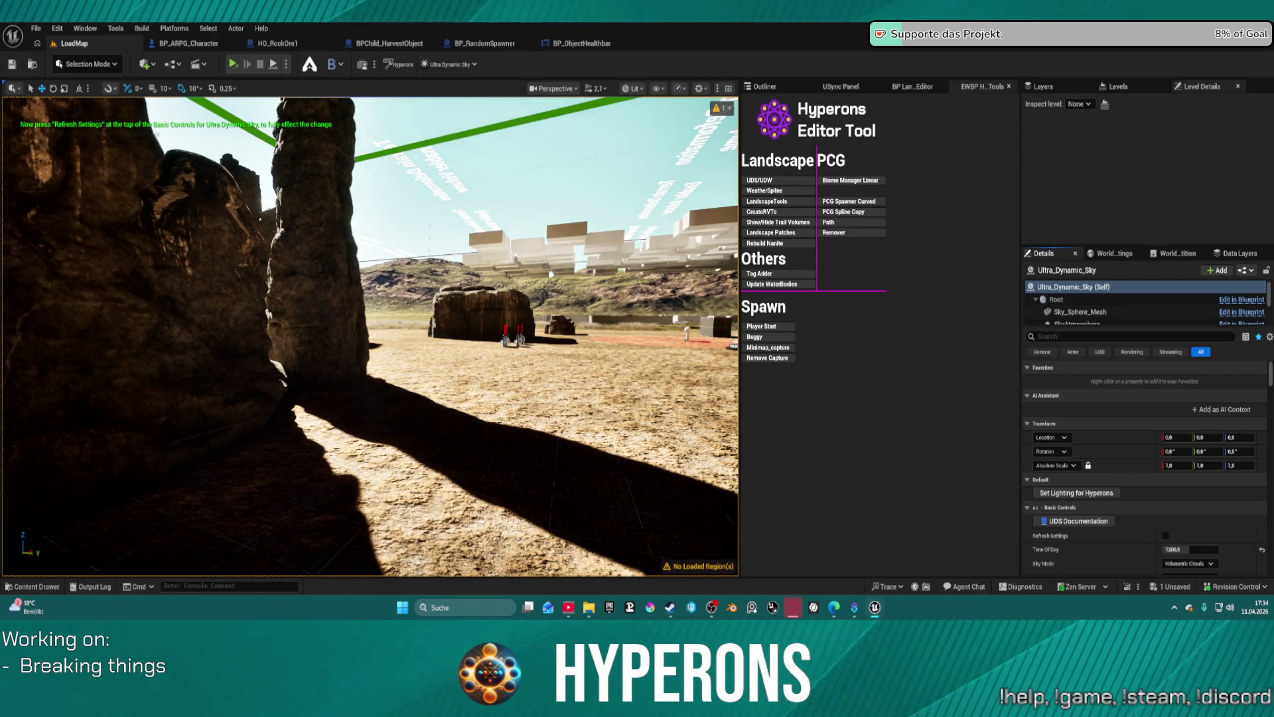
mouse_move(372, 332)
mouse_down()
mouse_move(385, 292)
mouse_move(362, 206)
mouse_move(309, 199)
mouse_move(309, 218)
mouse_move(294, 196)
mouse_up()
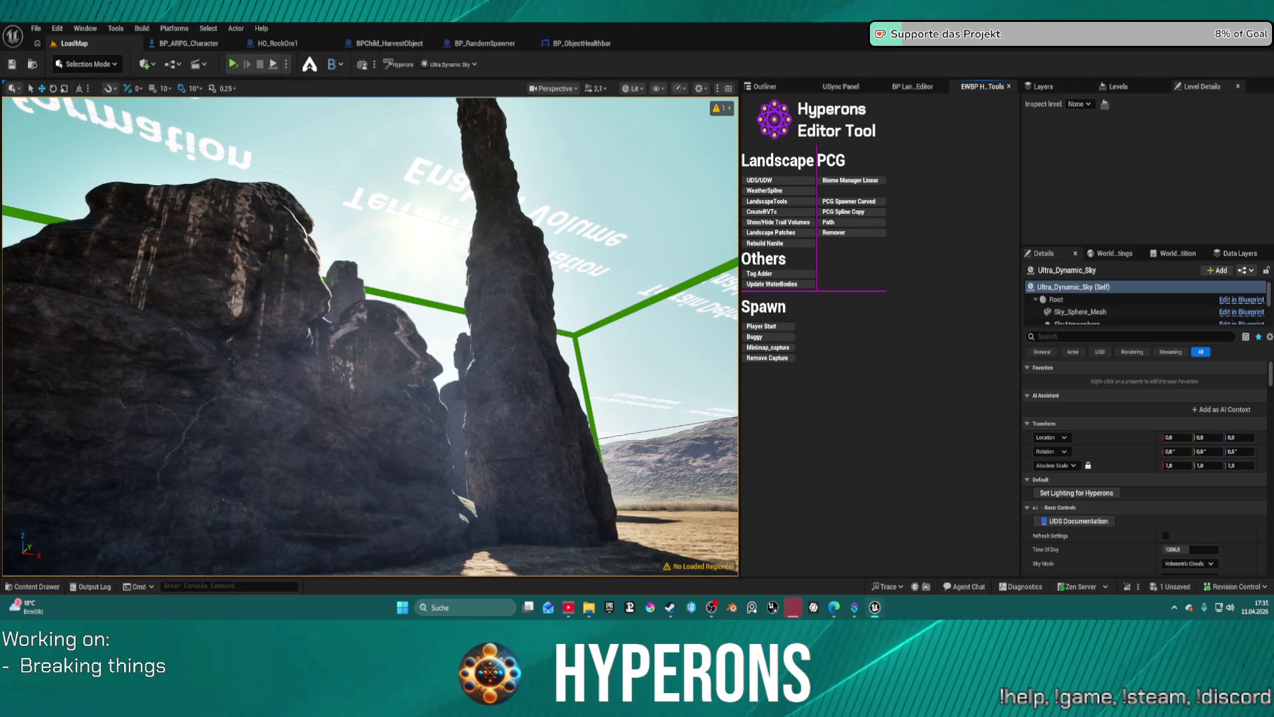
Open DEV_Cave_Landscape from the File menu's recent levels and look up inside the cave.
key(w)
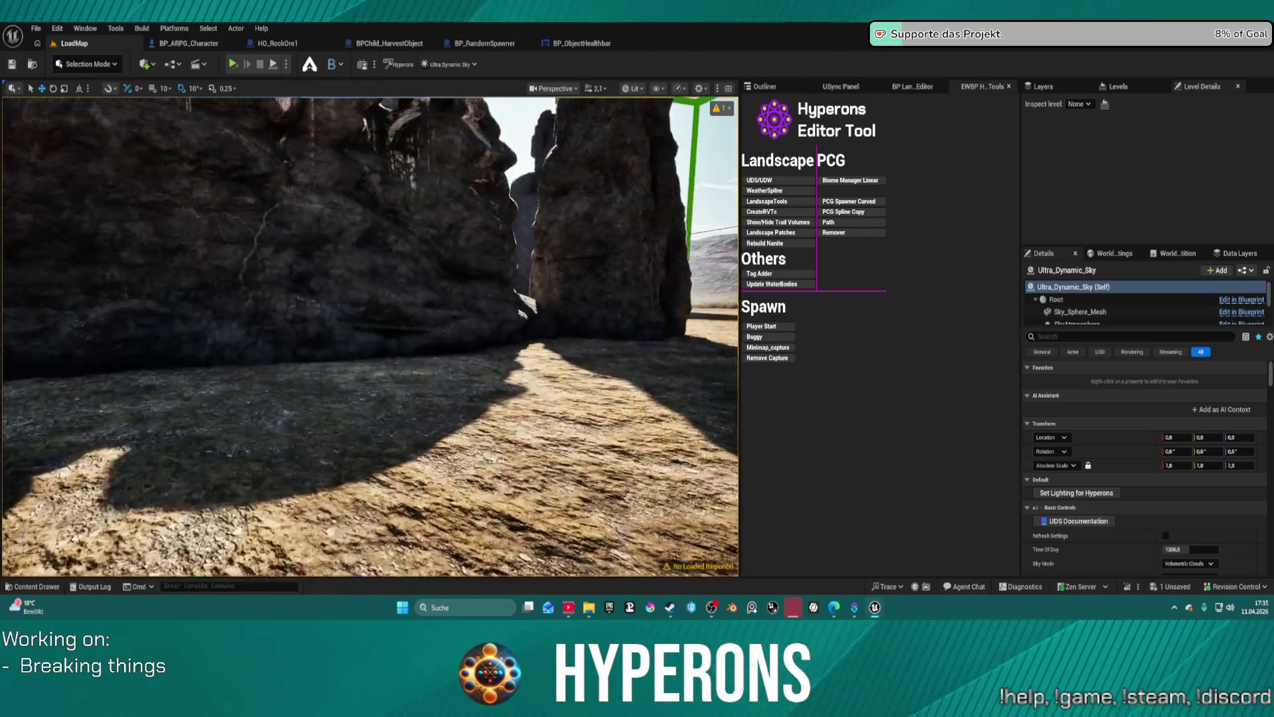
key(w)
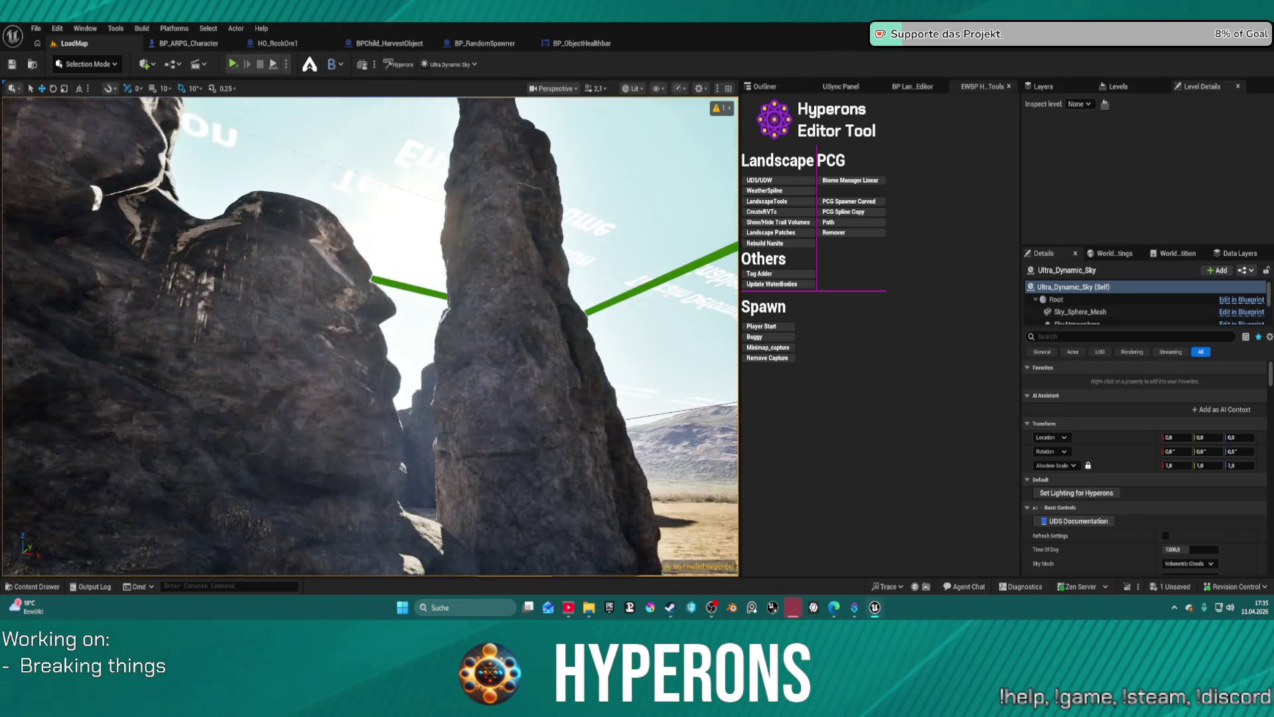
click(36, 28)
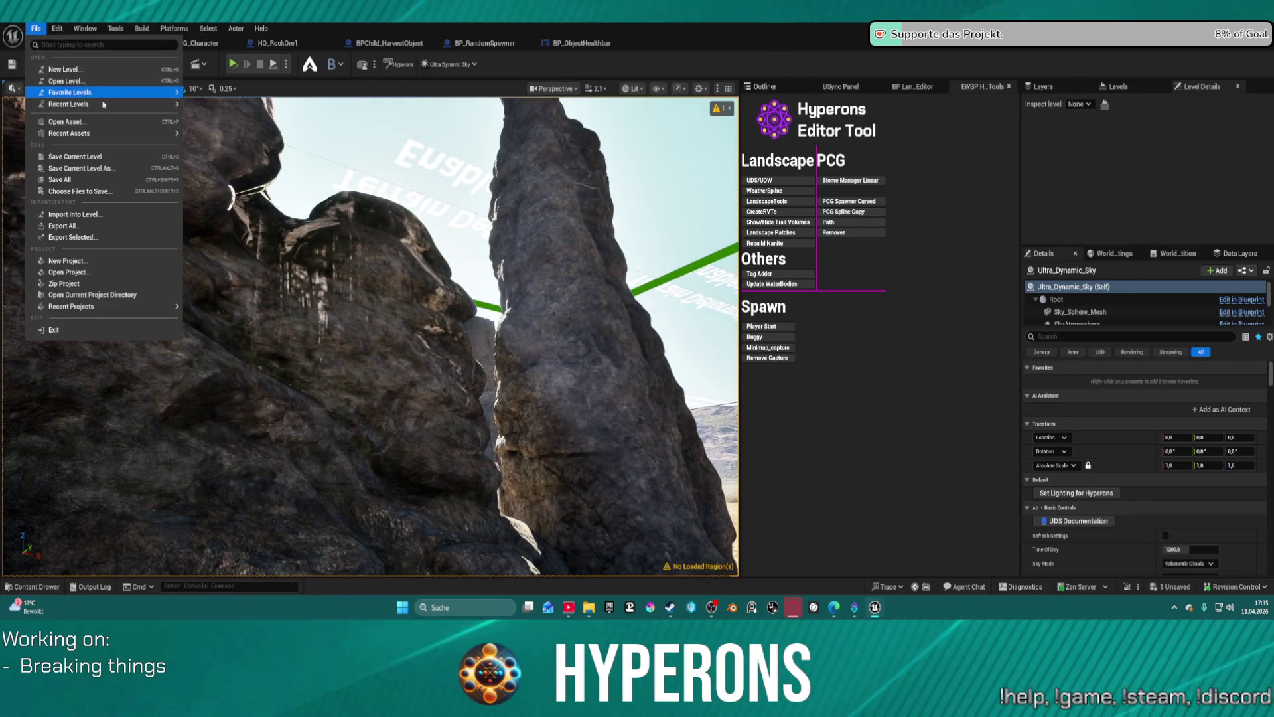
click(222, 140)
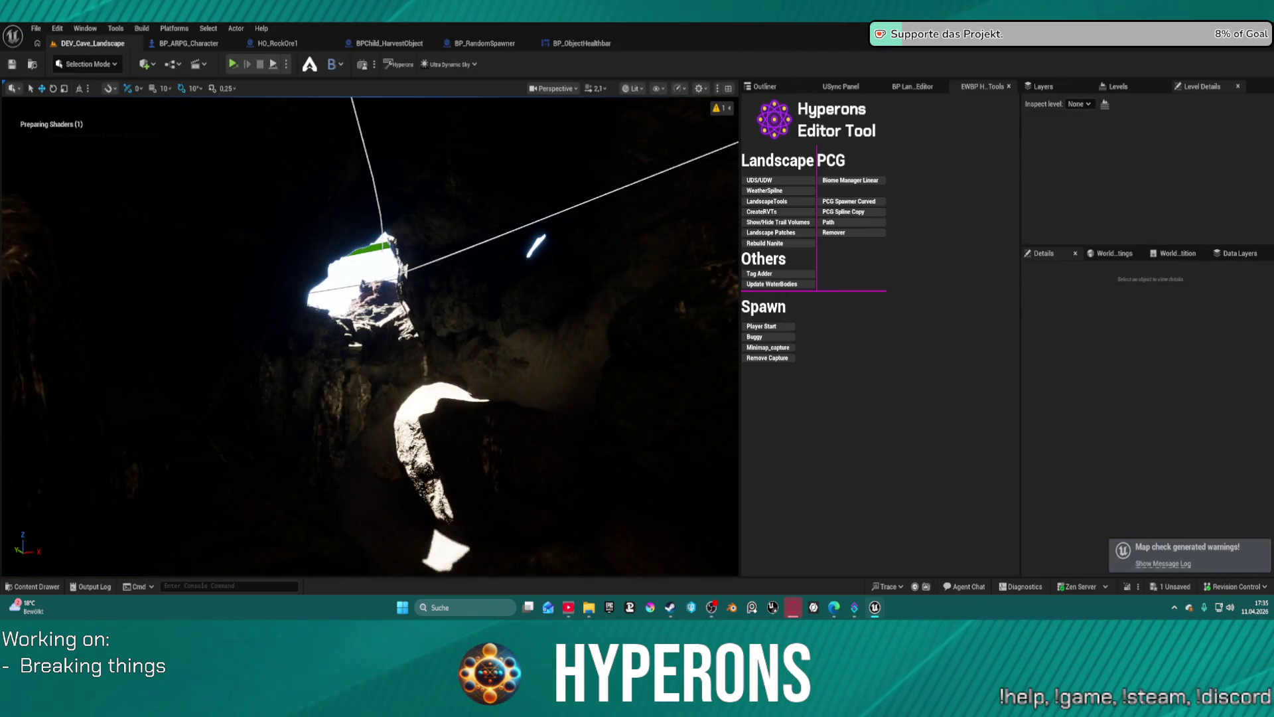
drag(634, 261, 635, 261)
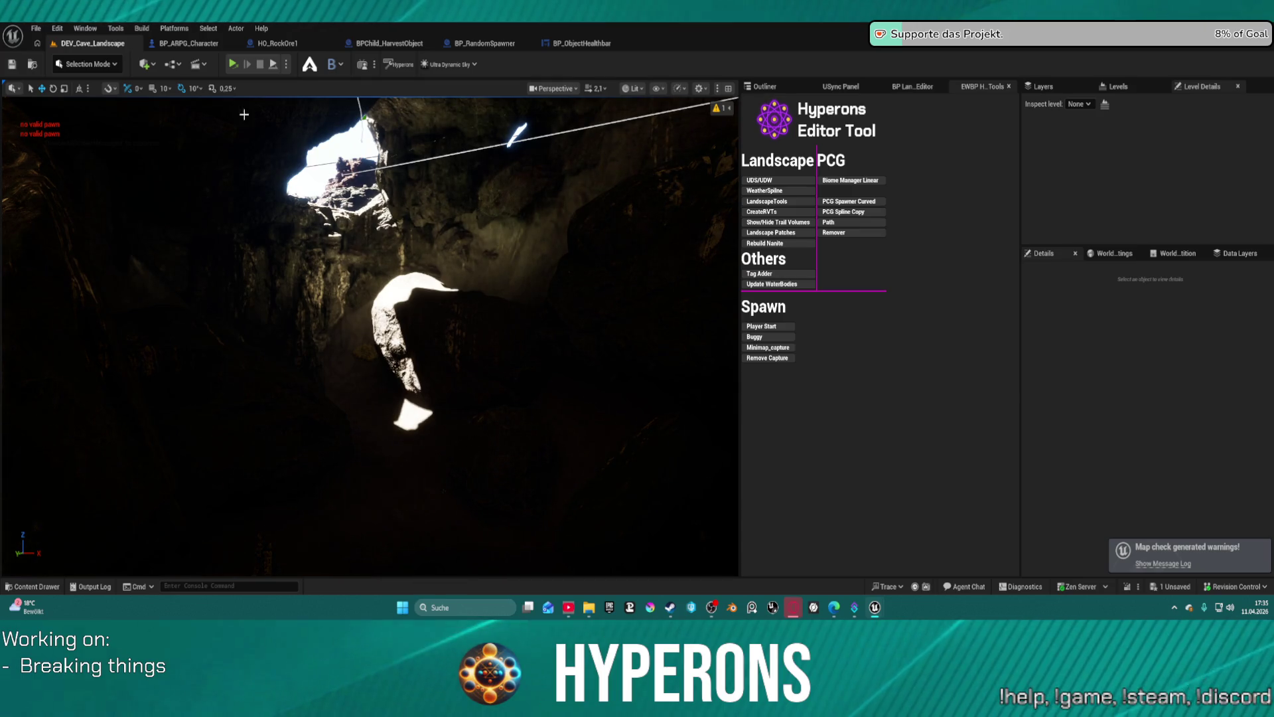
click(288, 66)
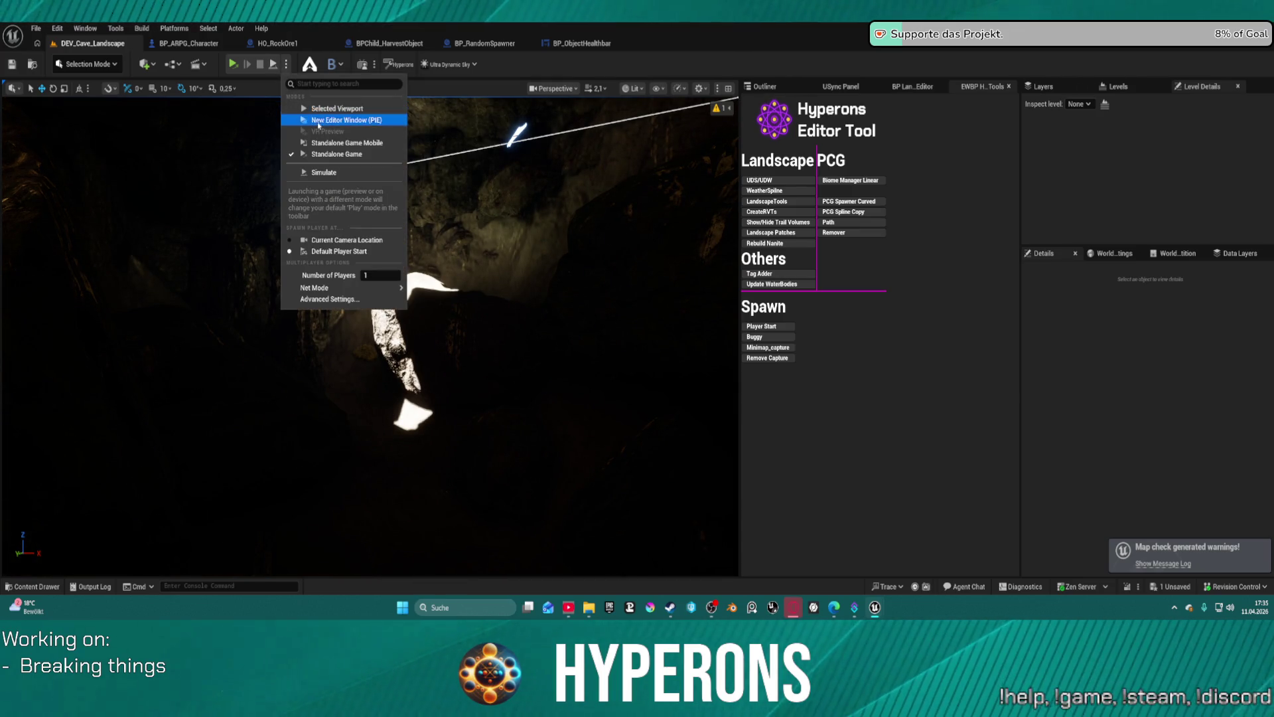
Play in a New Editor Window (PIE), saving and checking out the Ultra_Dynamic_Sky asset.
click(230, 74)
key(ctrl+shift+s)
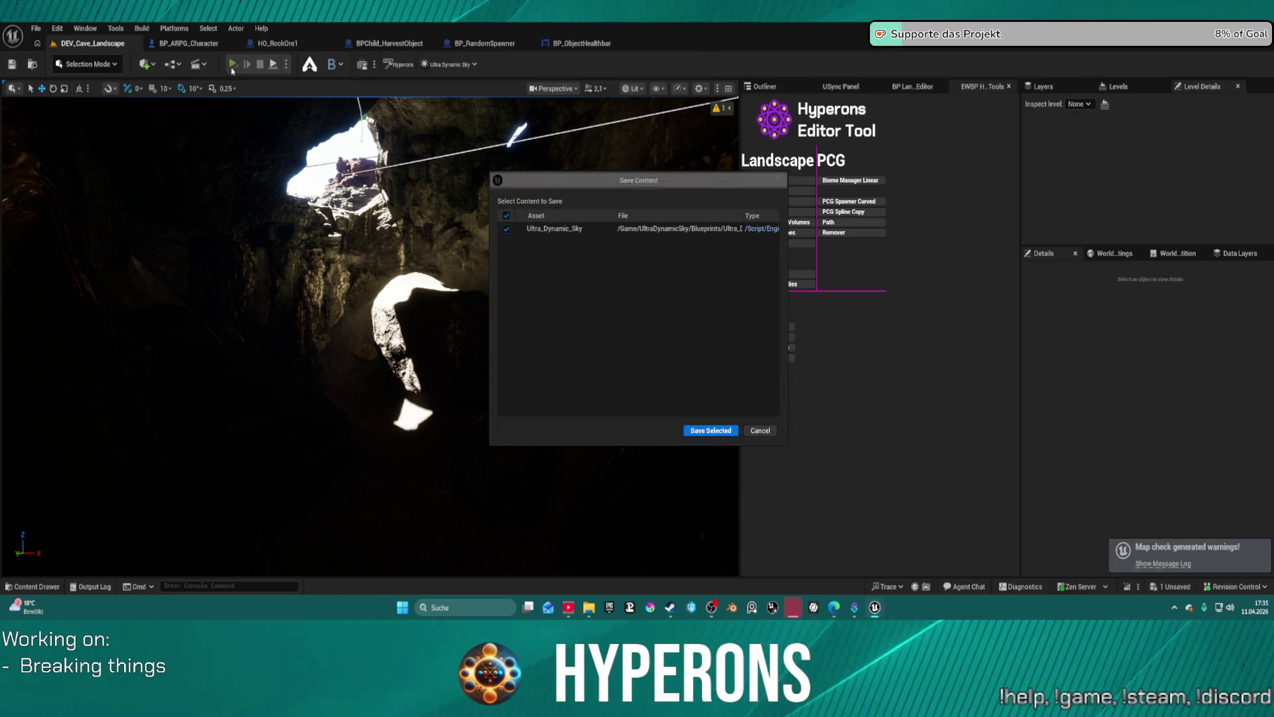
click(723, 432)
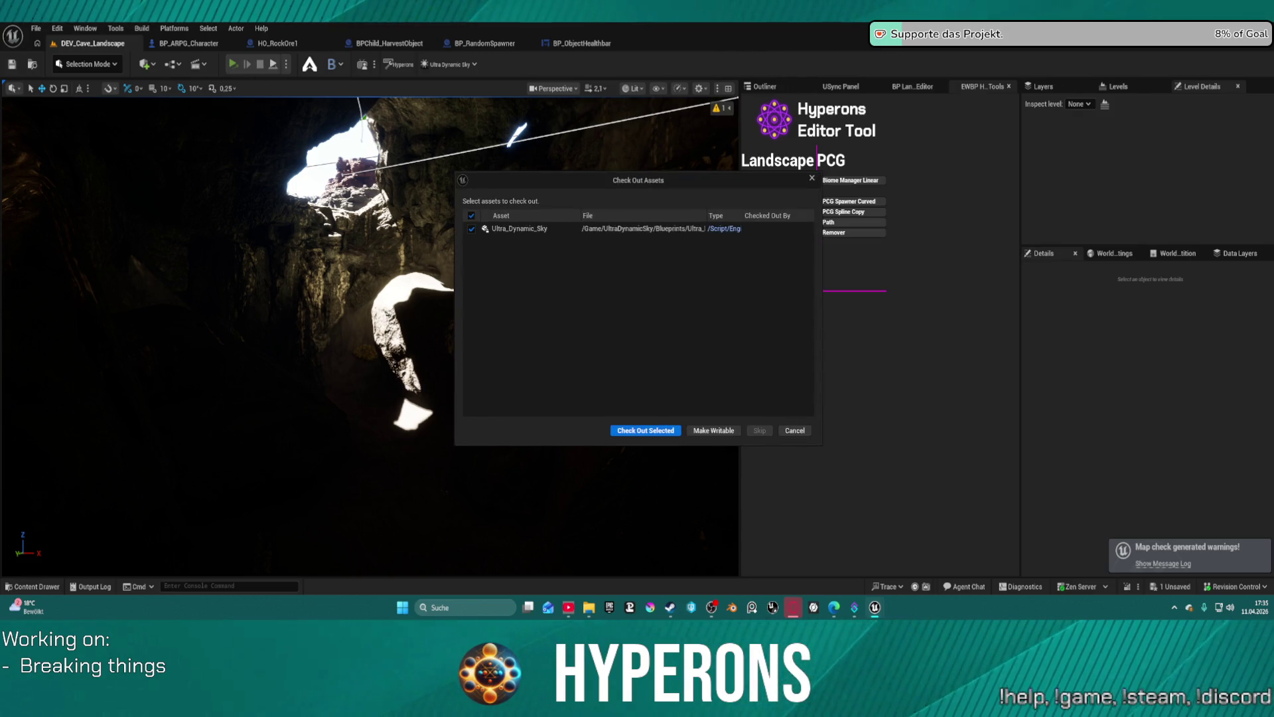
click(654, 433)
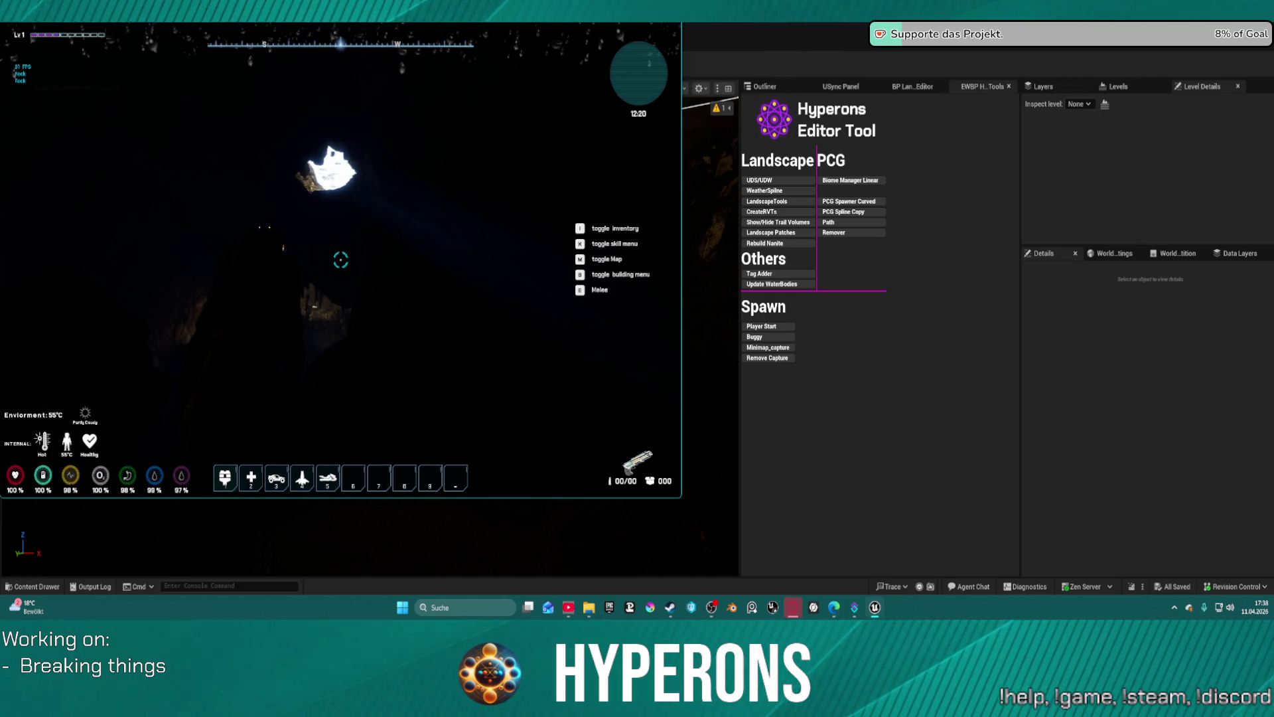
key(super)
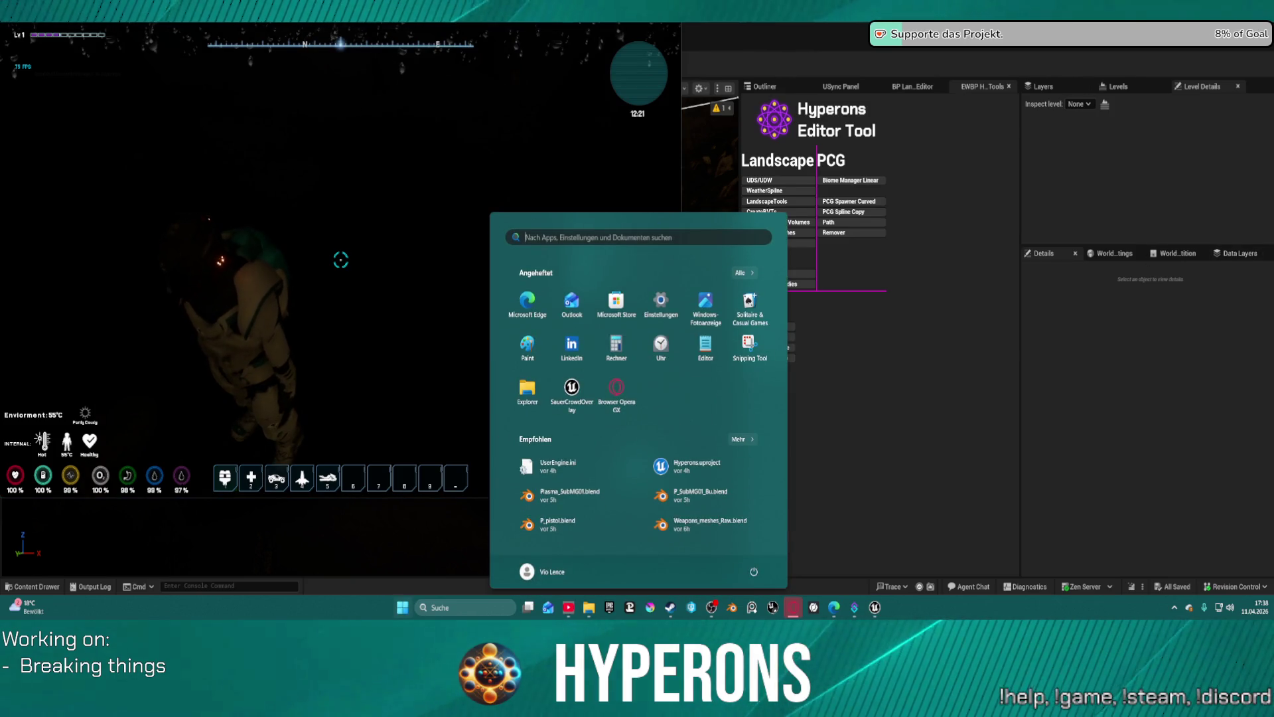
key(super)
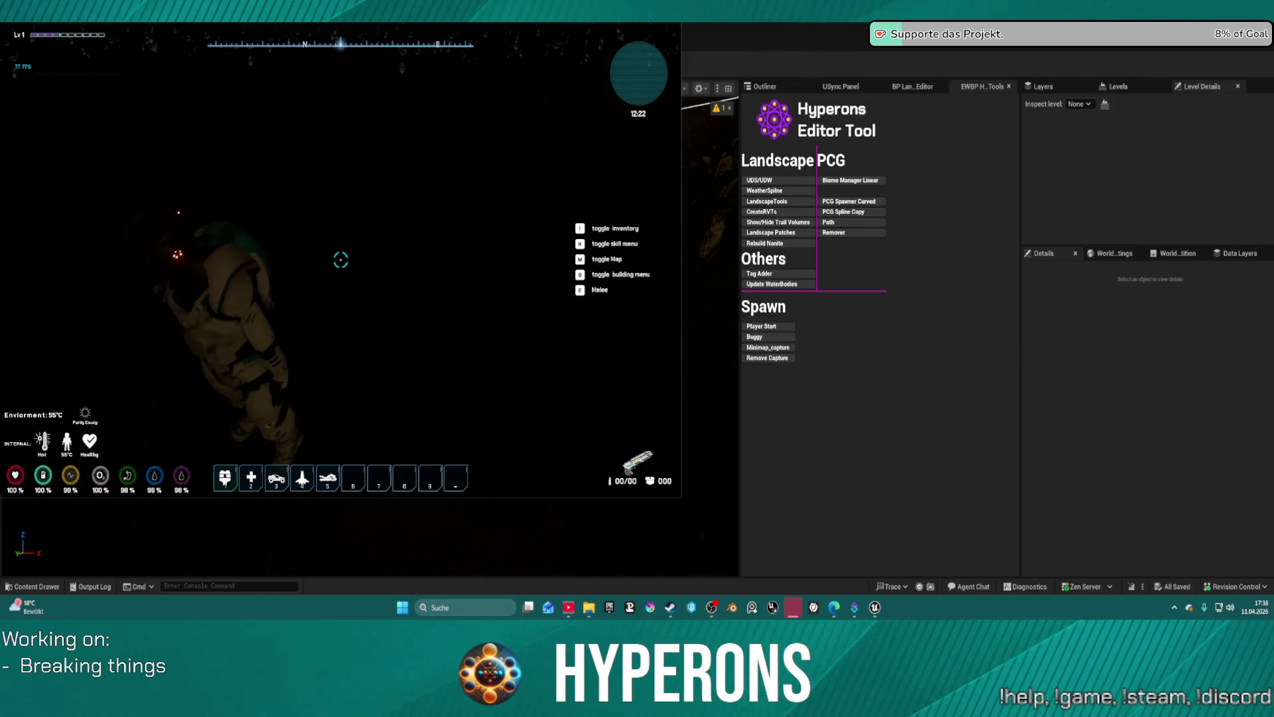